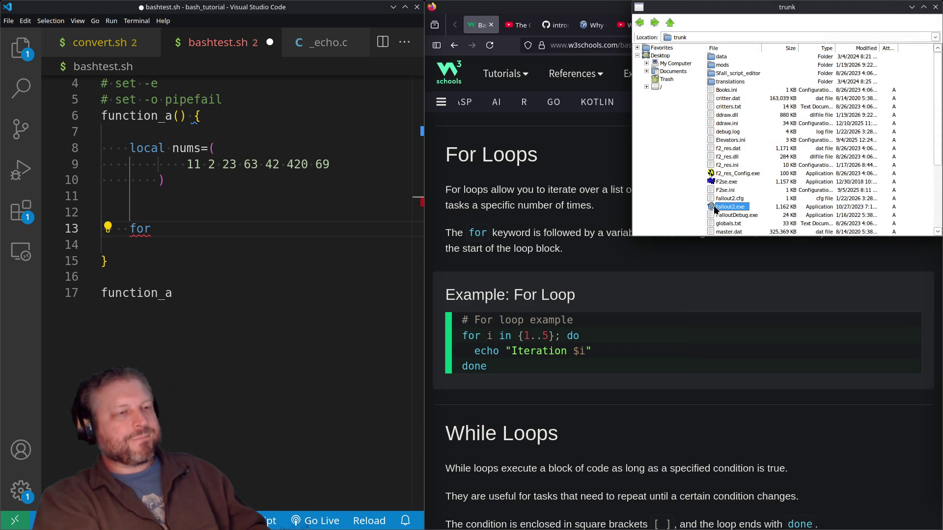
Browse up through mutantsrising to Mutants Rising Linux, peek into MVETools_by Interplay, and return to Programming.
click(671, 28)
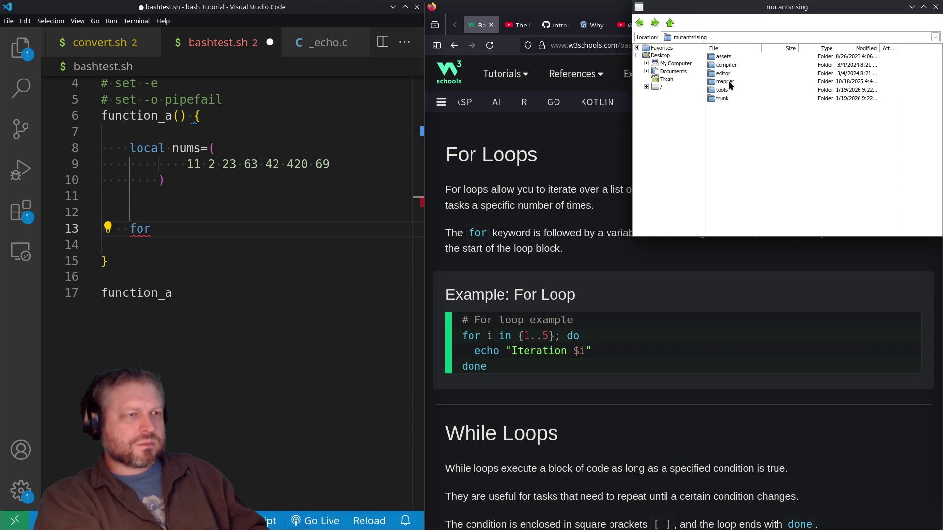
click(670, 23)
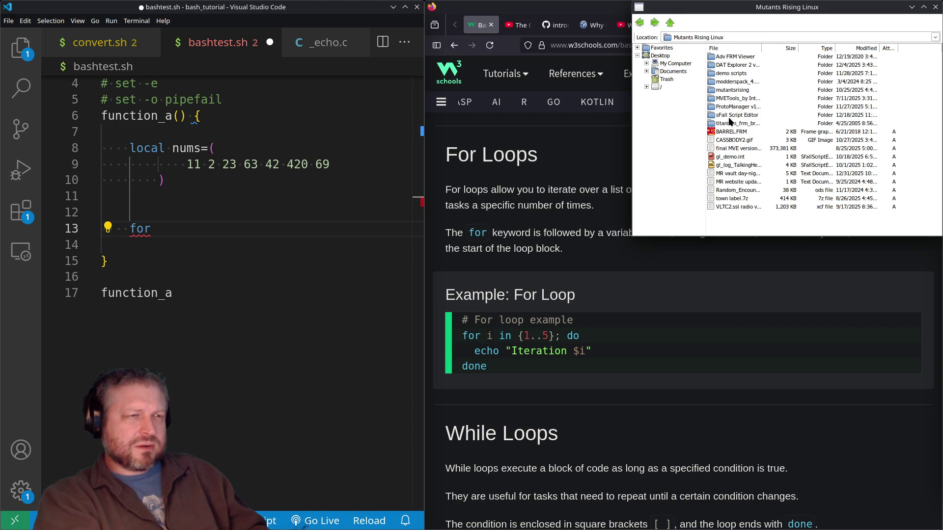
double_click(729, 99)
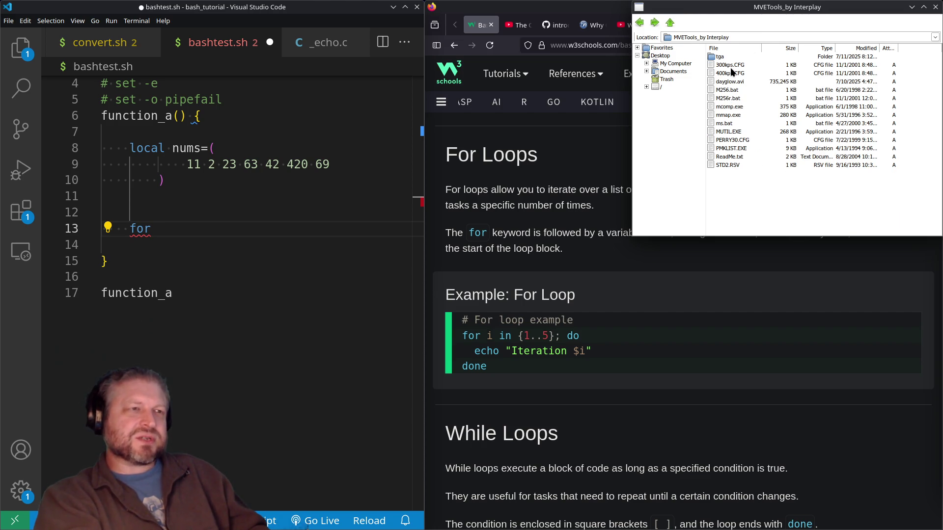
click(671, 25)
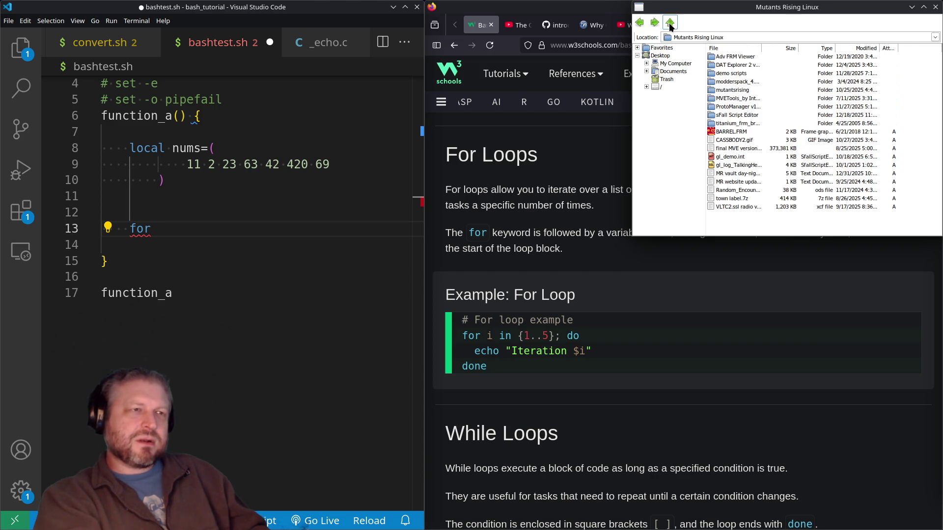
drag(762, 48, 816, 48)
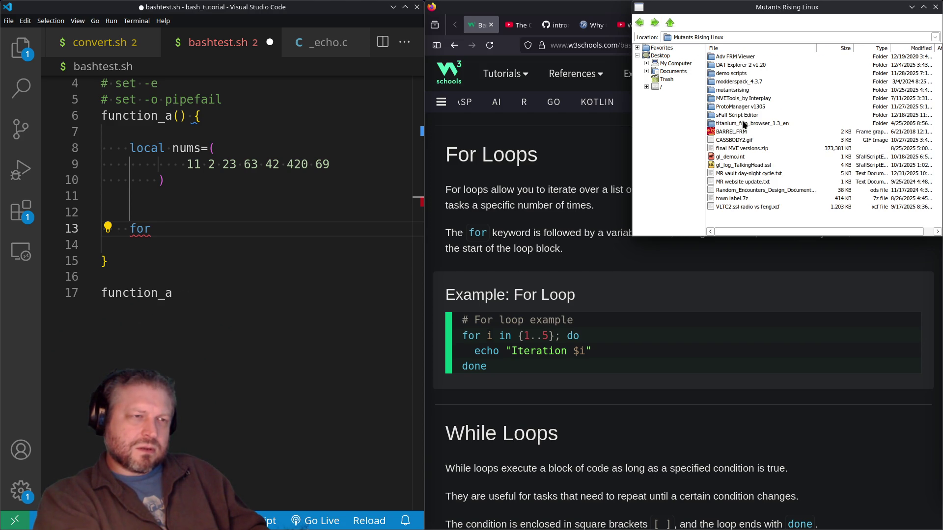
key(BackSpace)
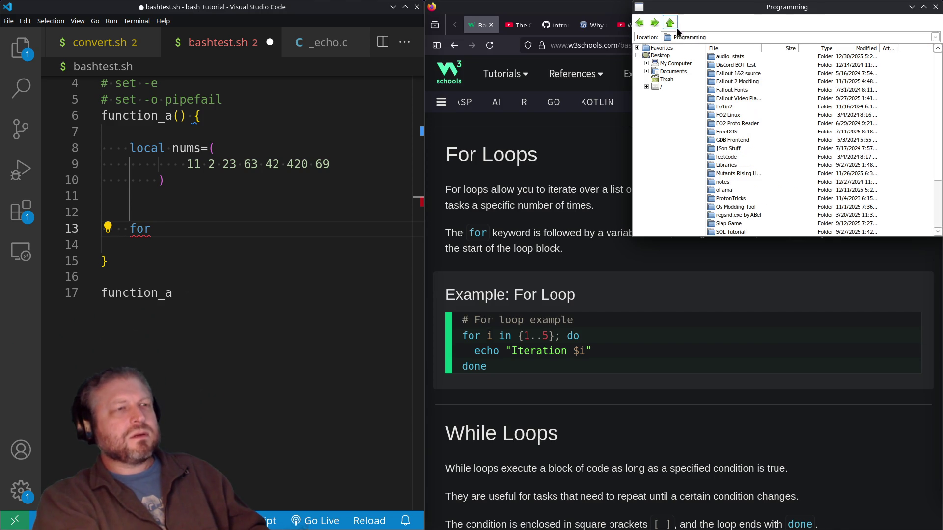
Open Fallout Video Player > avi2mve - AI deconstruction from Nirfse and inspect the decompiled-cleaned C source file.
double_click(740, 97)
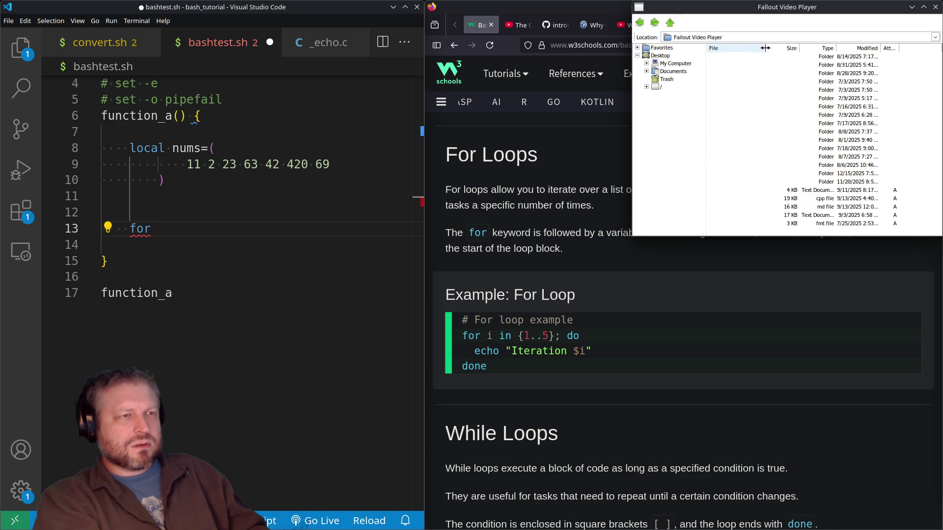
double_click(741, 65)
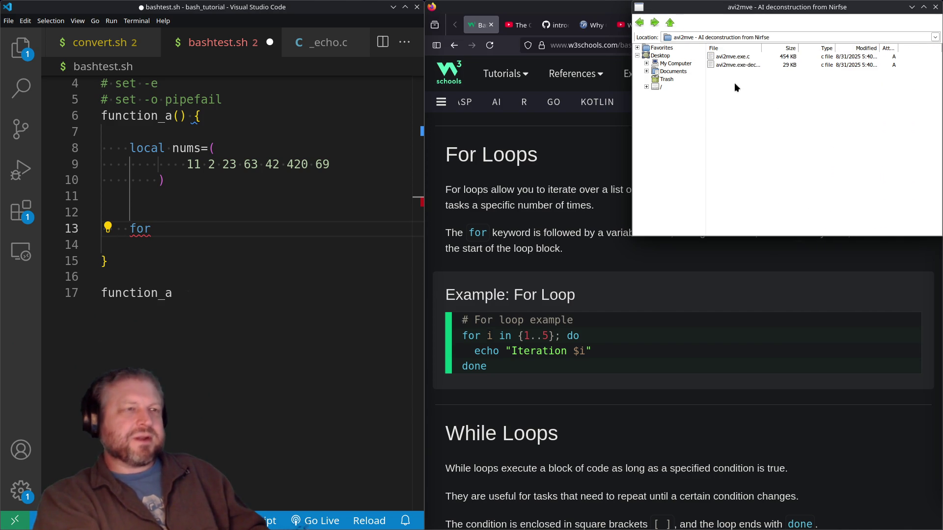
double_click(761, 48)
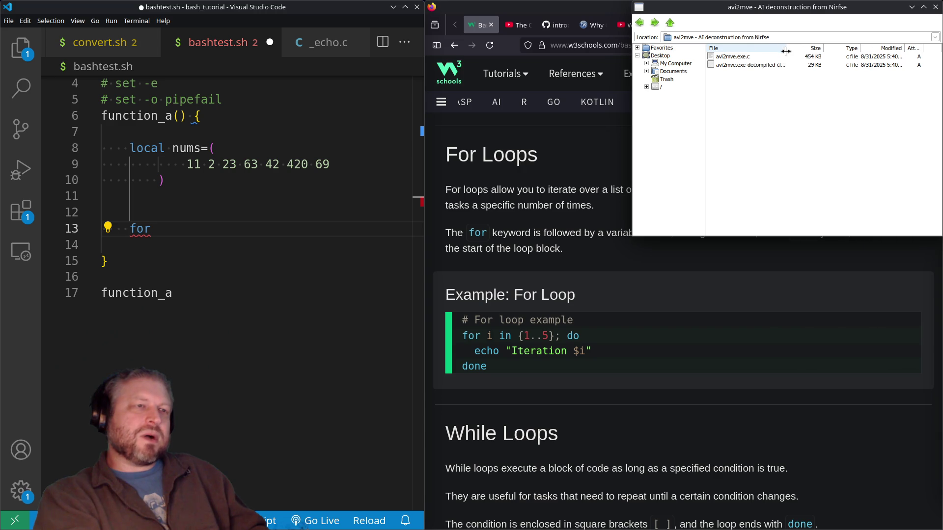
click(762, 64)
mouse_move(786, 48)
mouse_down()
mouse_move(851, 61)
mouse_move(789, 61)
mouse_up()
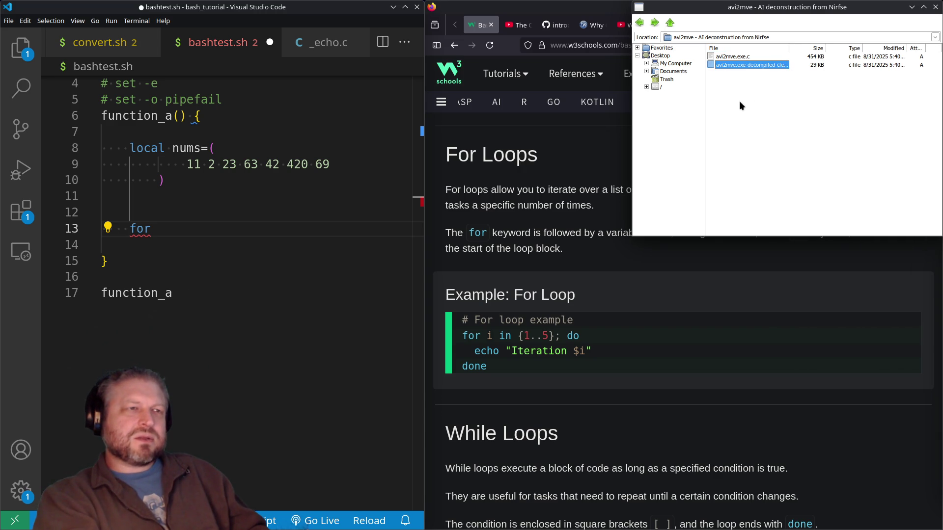
click(743, 95)
Go to Fallout Video Player > testing > MR movie files and select conv2mve_gui.exe.
click(671, 24)
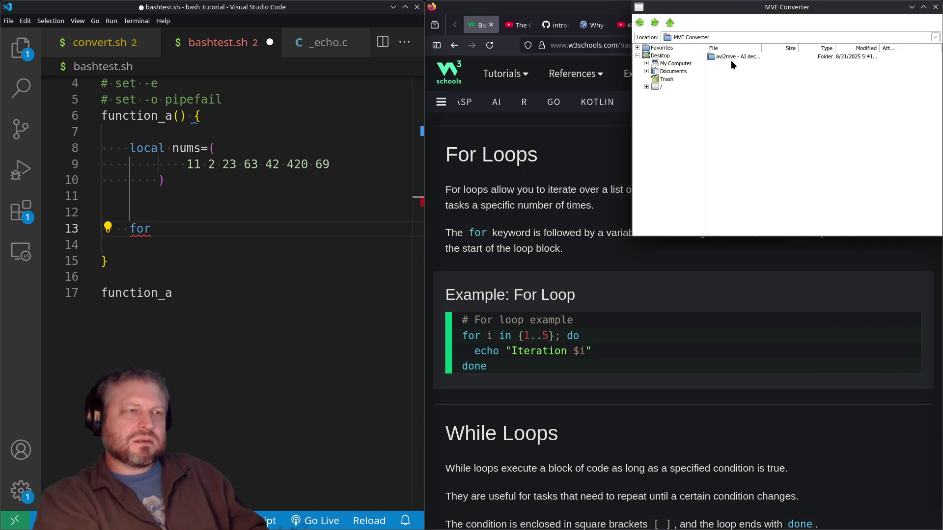
click(670, 23)
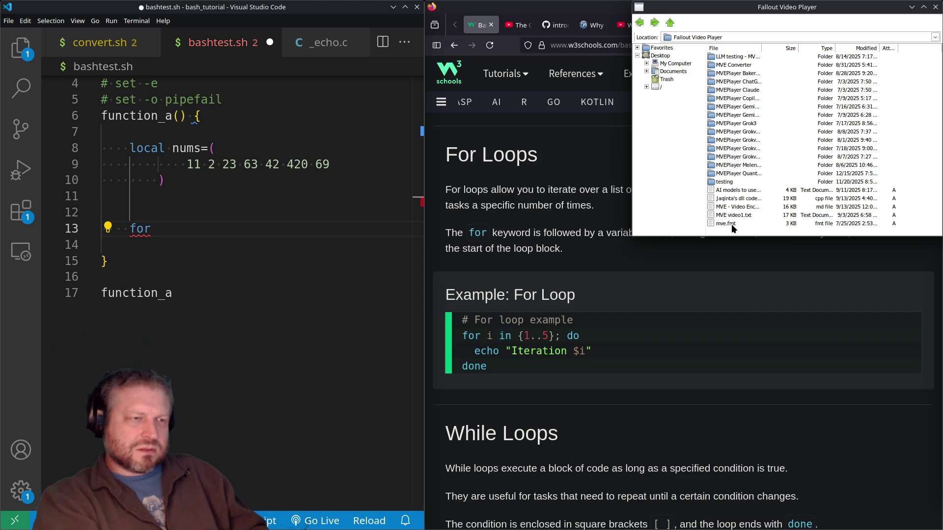
double_click(735, 181)
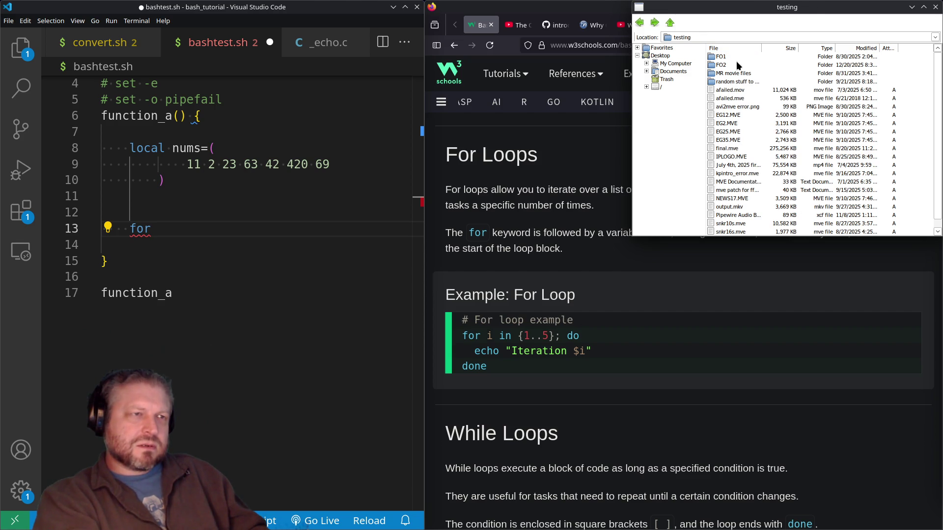
scroll(732, 138, down, 1)
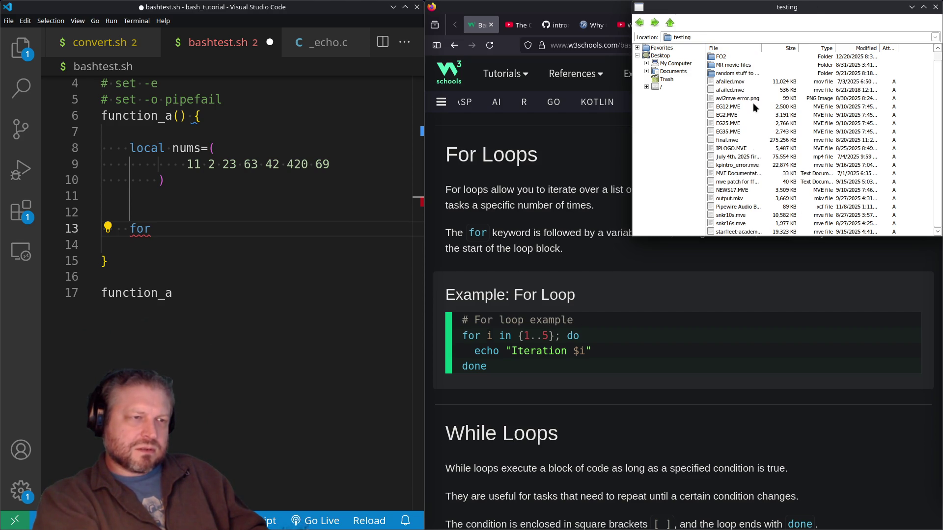
drag(761, 48, 810, 47)
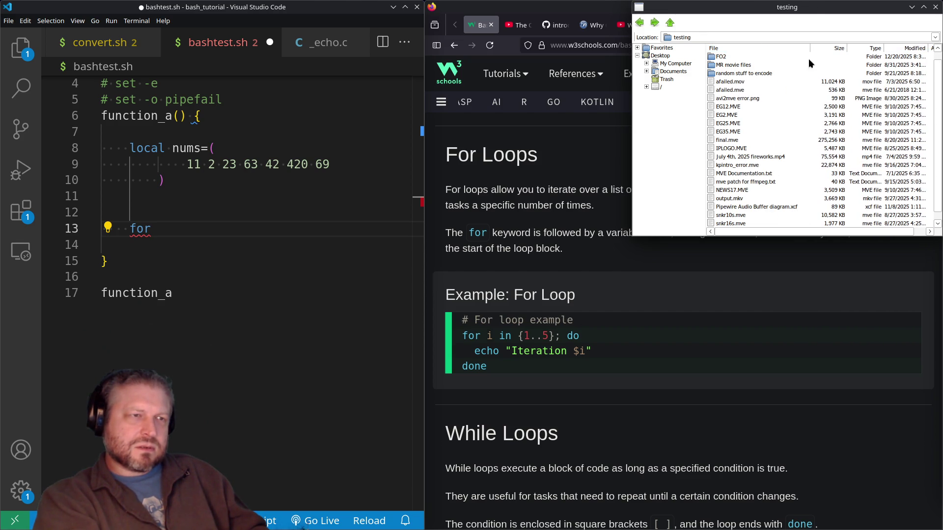
scroll(744, 127, up, 1)
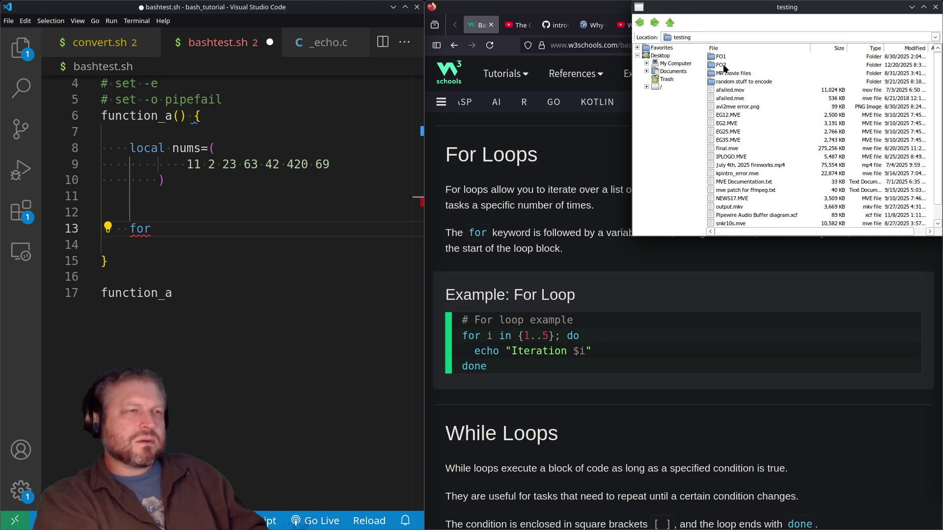
double_click(723, 81)
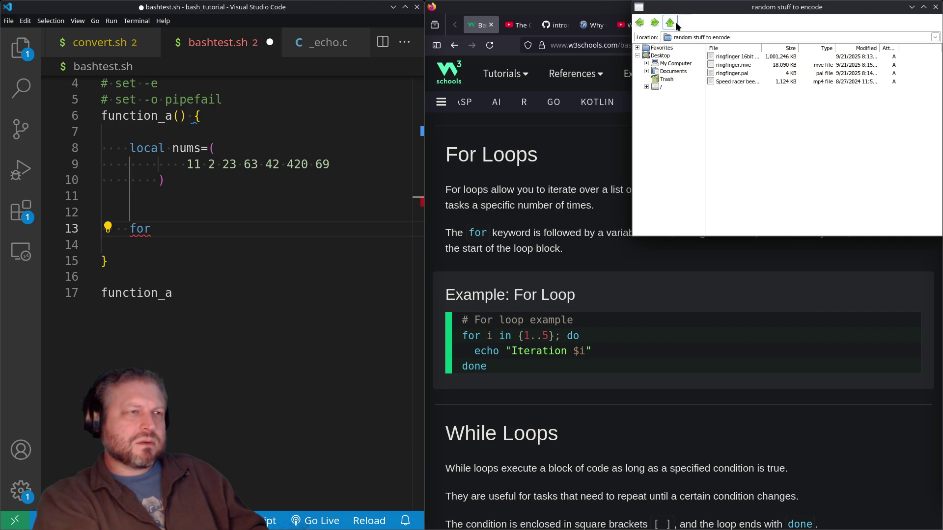
click(670, 23)
double_click(719, 73)
scroll(717, 123, down, 2)
click(724, 223)
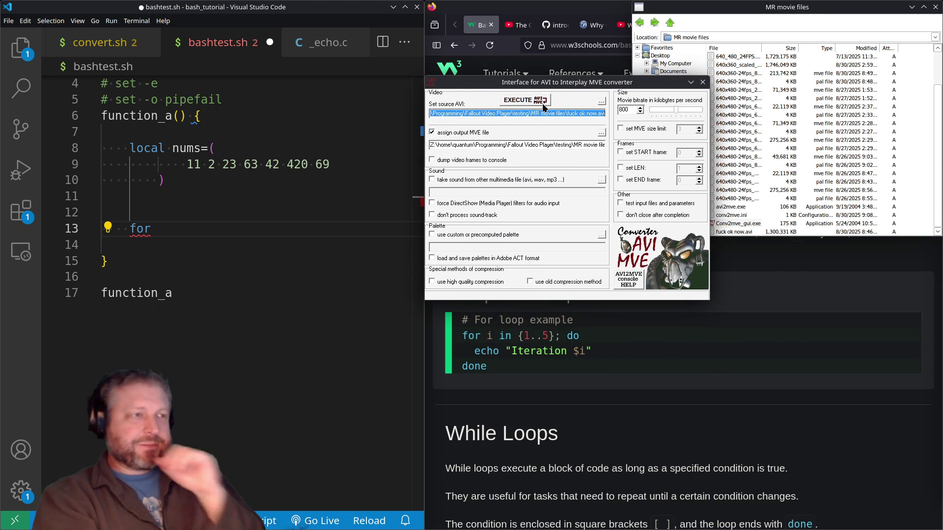
Check the source AVI path and the output 640x360-24fps_800br_OLD.mve path, and select the 800 bitrate value.
click(573, 114)
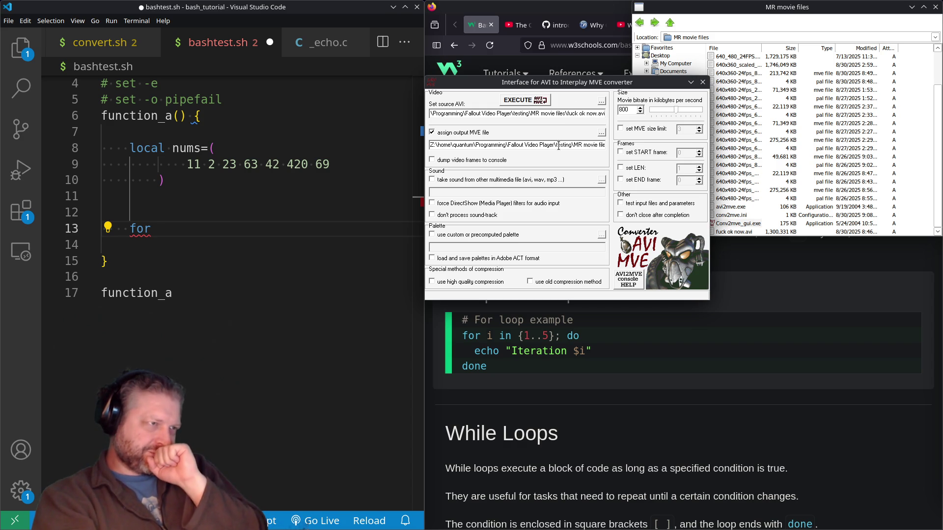
drag(582, 145, 607, 149)
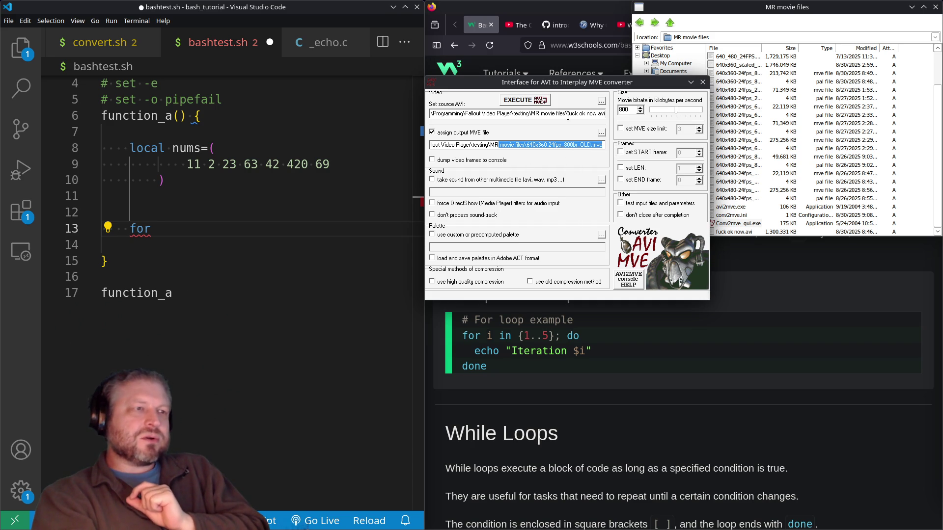
double_click(626, 110)
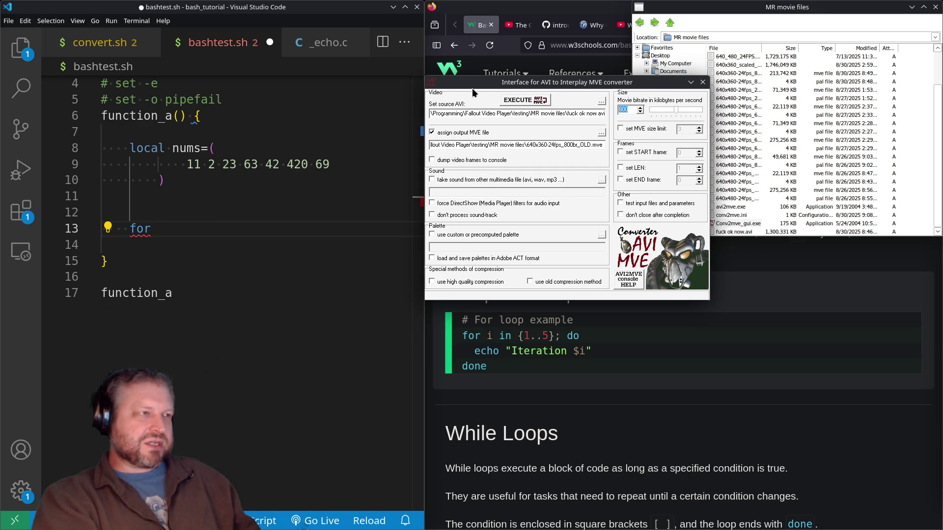
click(428, 84)
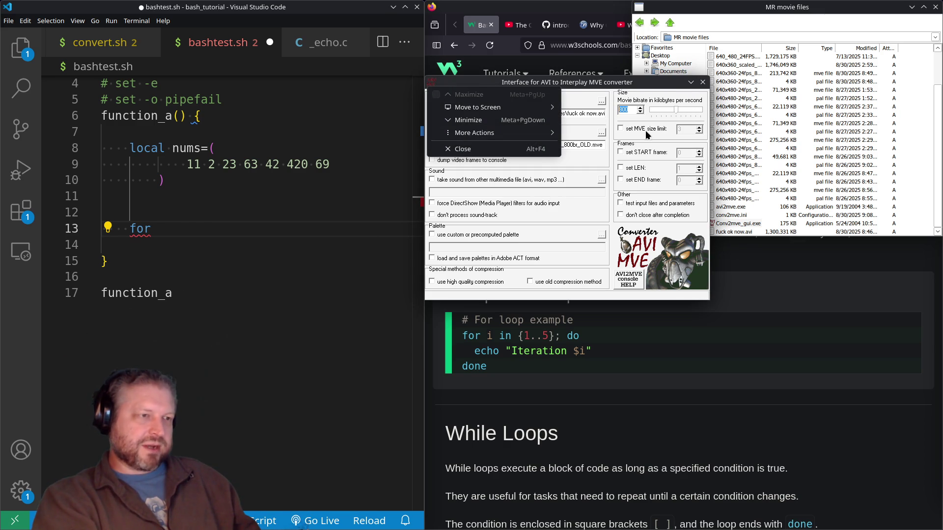
Show the AVI2MVE console help and move the console and help box out of the way.
click(631, 282)
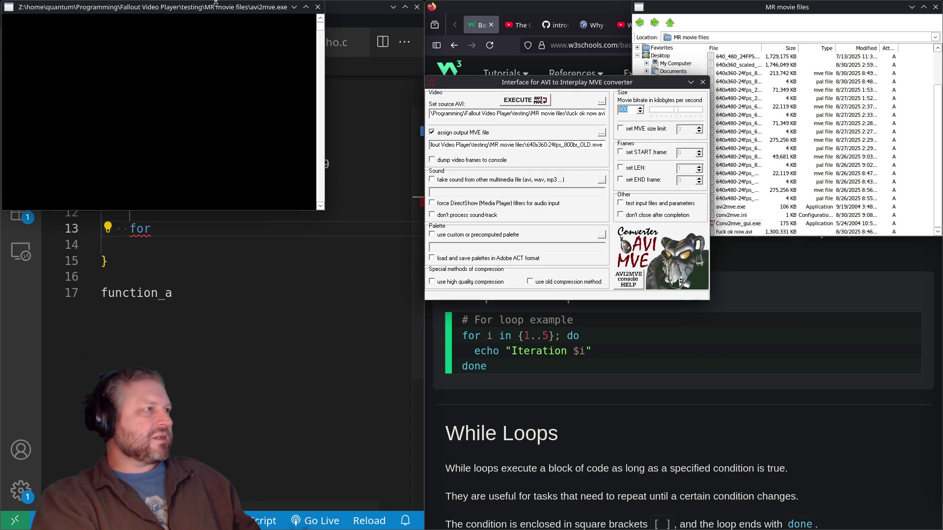
drag(216, 4, 247, 91)
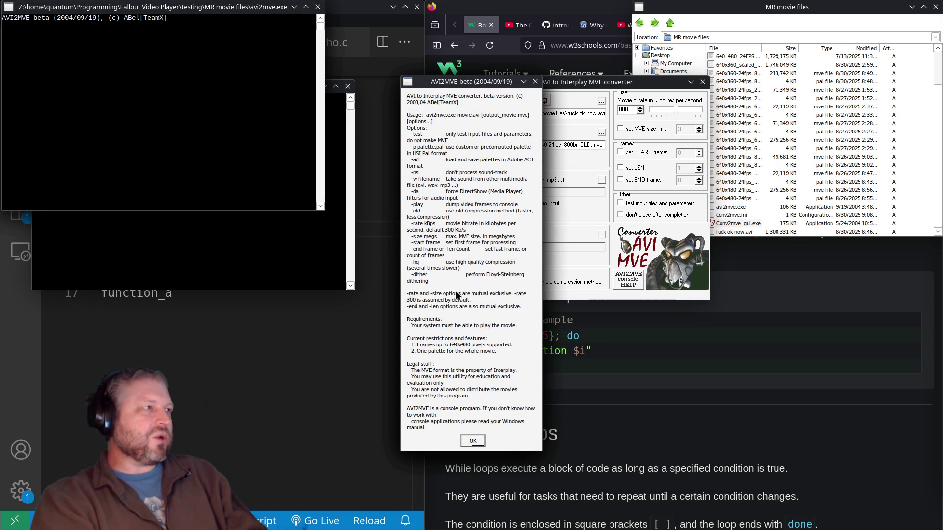
mouse_move(475, 83)
mouse_down()
mouse_move(638, 94)
mouse_move(529, 87)
mouse_move(403, 124)
mouse_move(453, 112)
mouse_move(409, 139)
mouse_up()
Dismiss the duplicate AVI2MVE help boxes and close the help console.
click(423, 467)
click(401, 479)
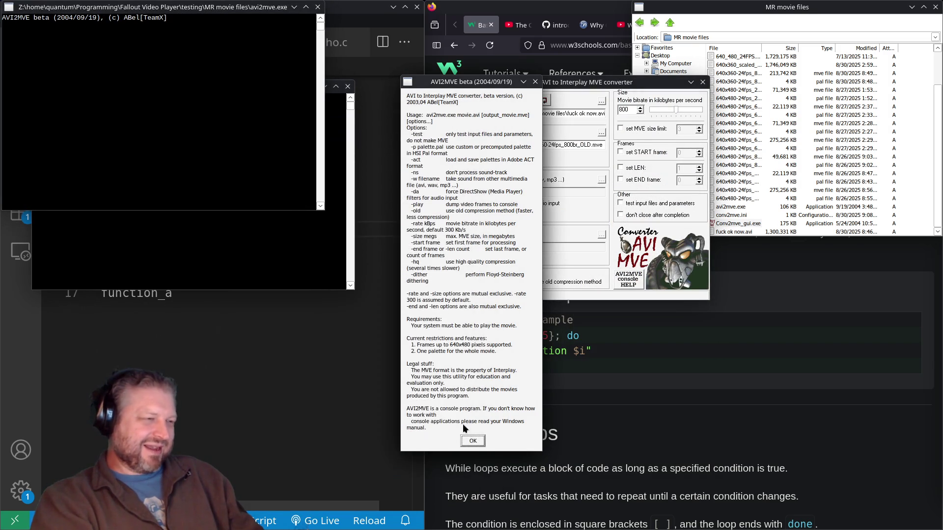
mouse_move(485, 82)
mouse_down()
mouse_move(428, 120)
mouse_move(460, 121)
mouse_move(549, 25)
mouse_up()
click(633, 483)
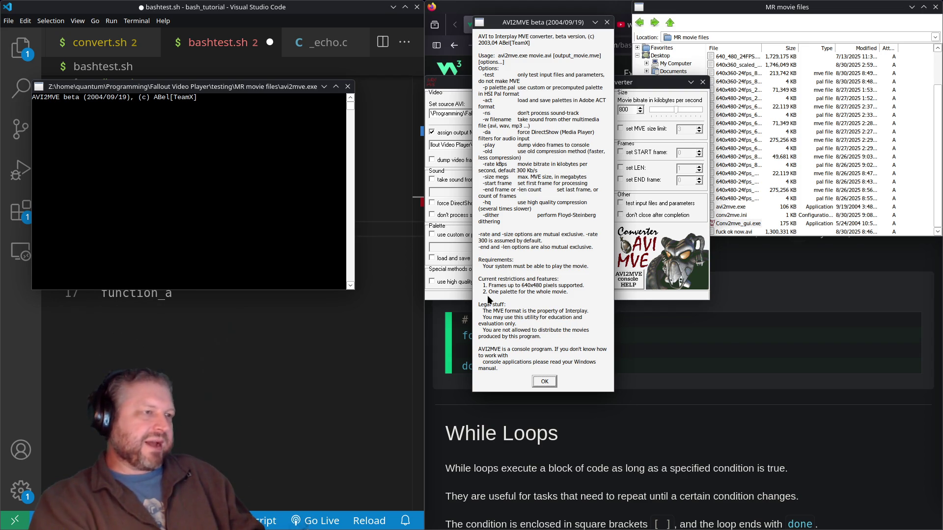
click(608, 23)
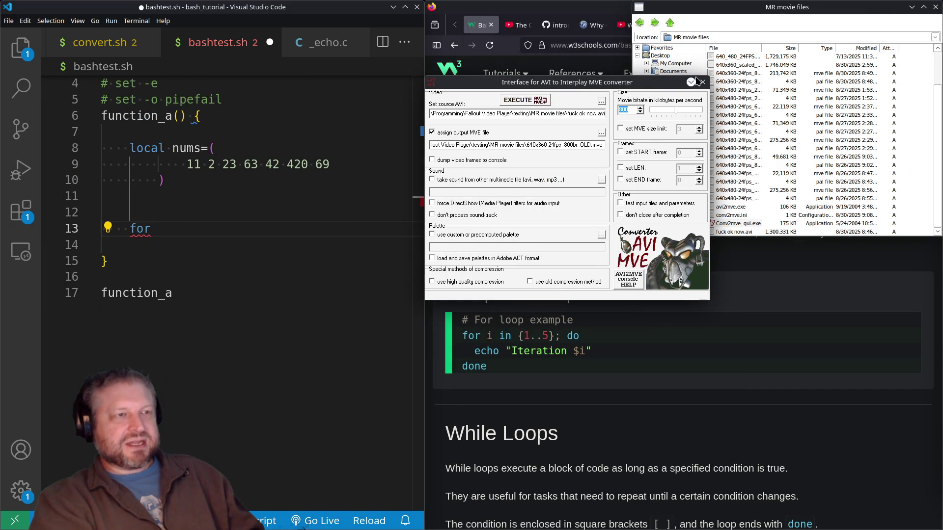
Close the AVI to MVE converter and the MR movie files window.
click(703, 83)
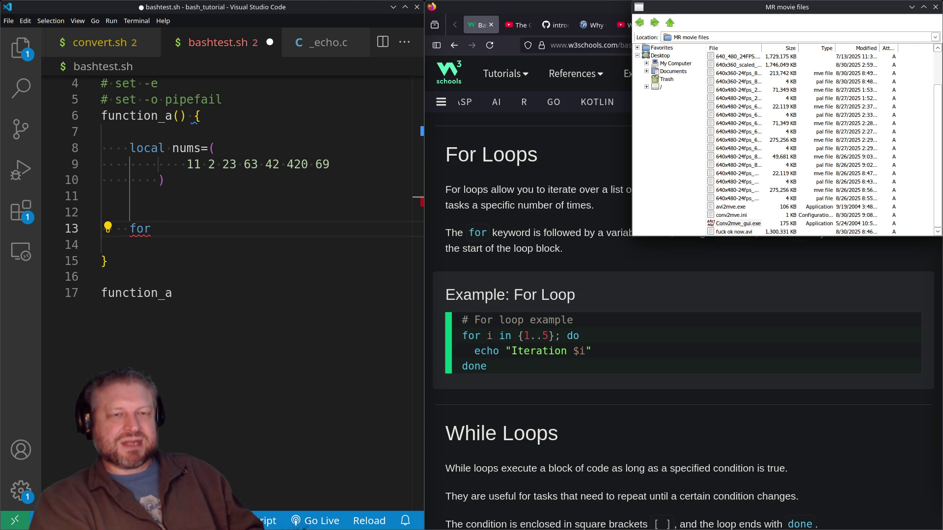
click(936, 7)
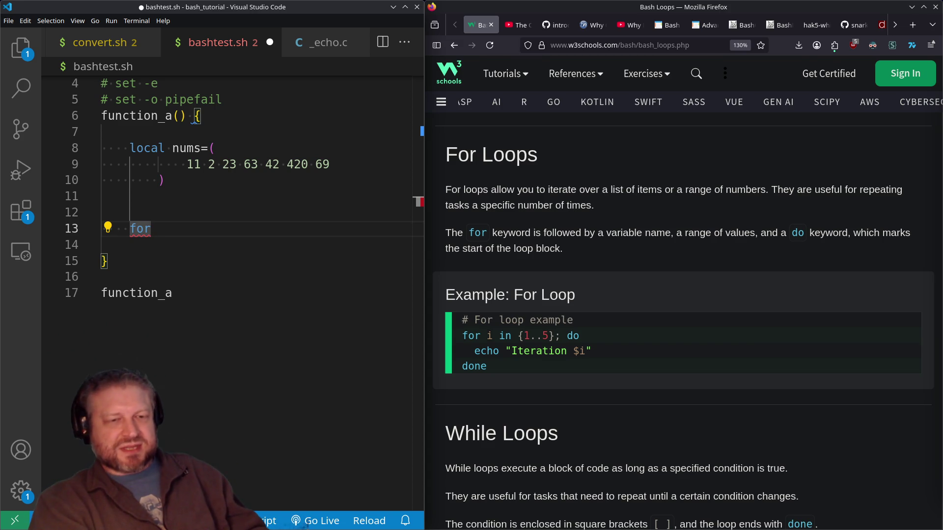
Open the recent MVEPlayer Quantum project in a new VS Code window and start debugging the MVE player.
key(alt+Tab)
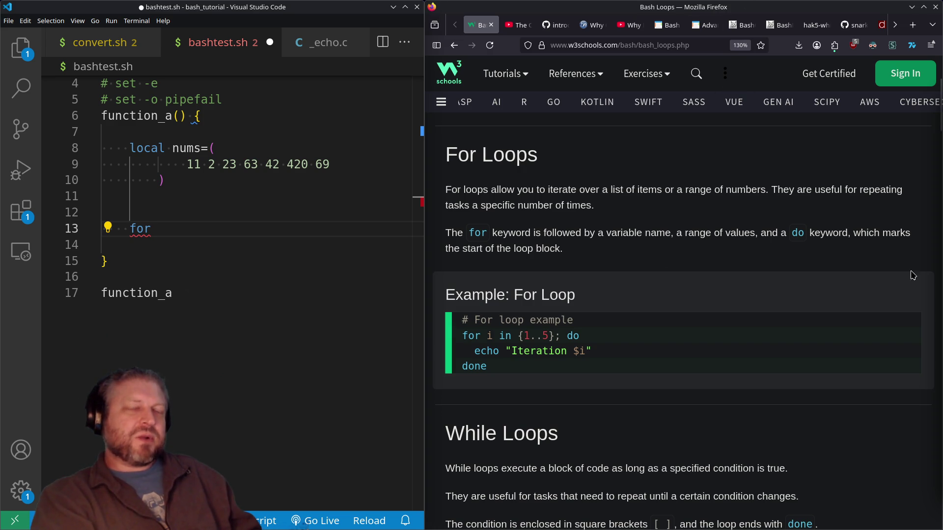
key(alt+Tab)
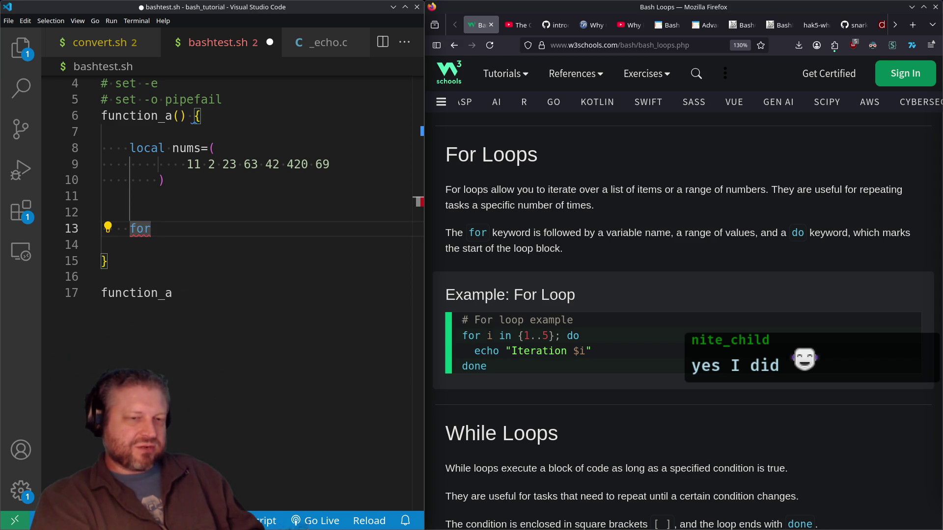
key(ctrl+shift+n)
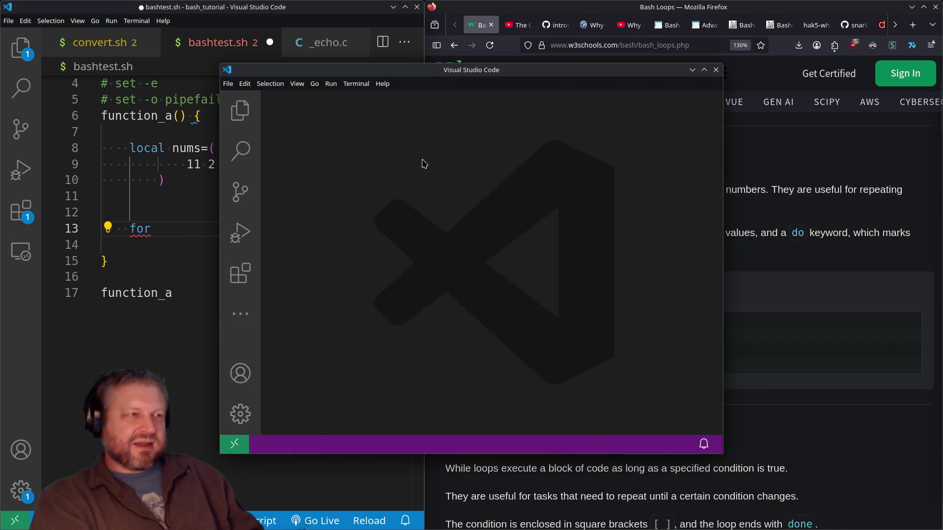
click(227, 84)
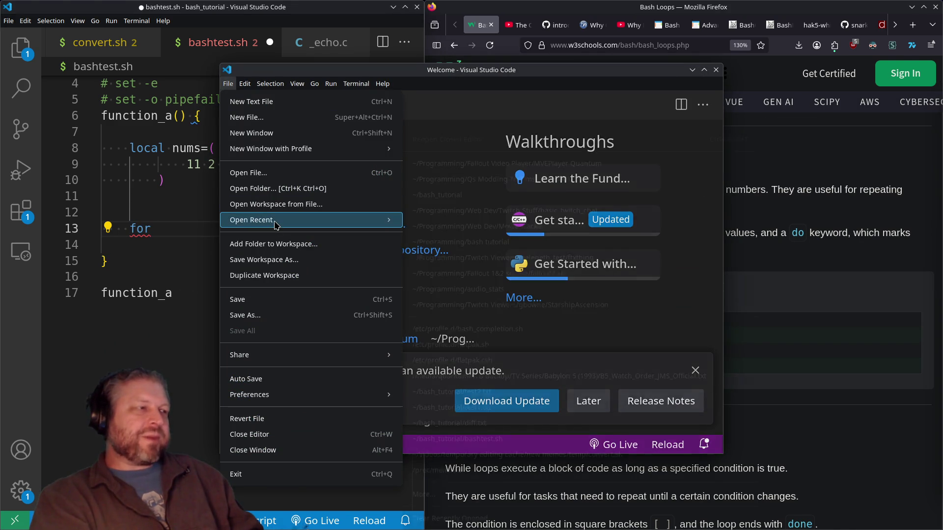
mouse_move(295, 219)
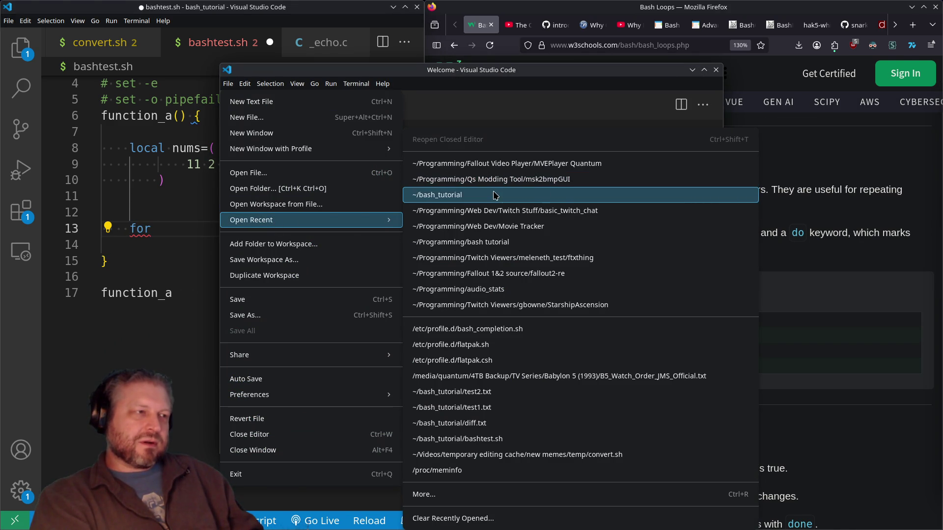
click(517, 166)
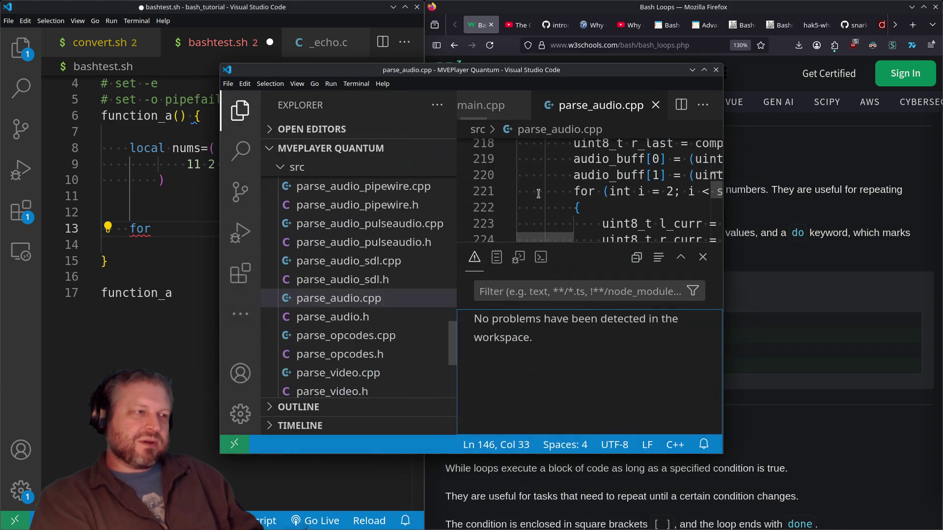
click(476, 445)
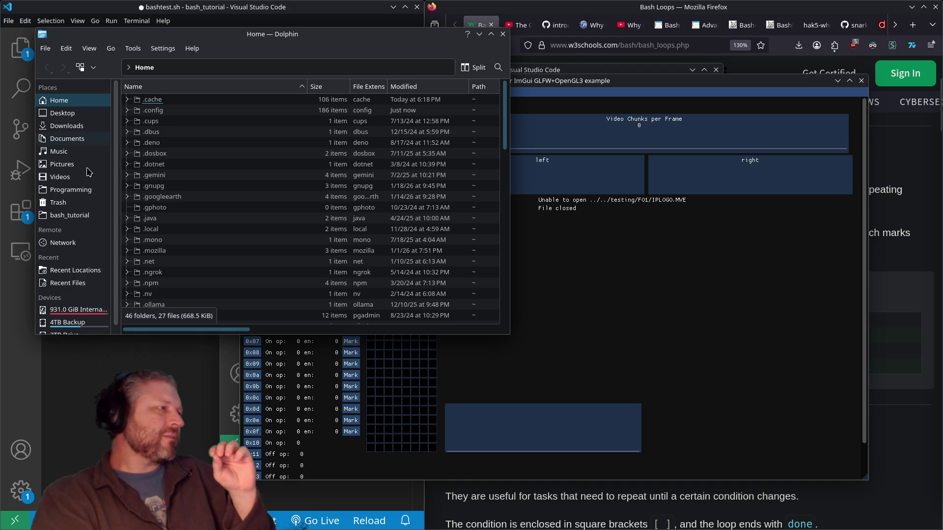
In Dolphin, open Programming > Fallout Video Player > testing > FO2 and drag TANKER.MVE onto the player.
click(78, 190)
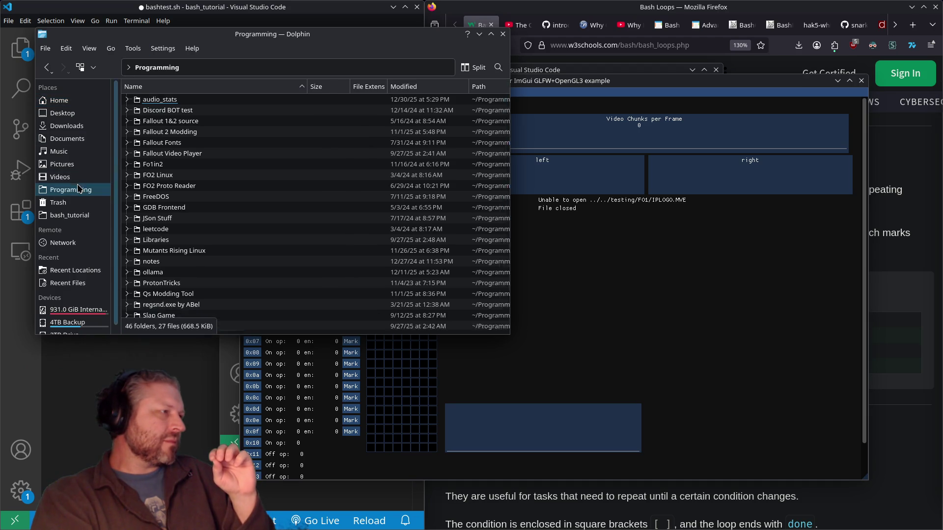
double_click(146, 155)
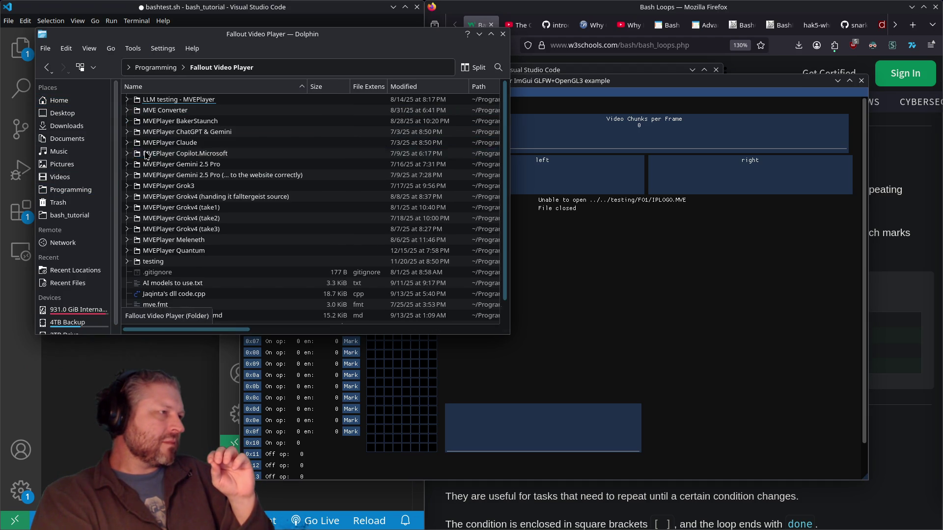
double_click(158, 262)
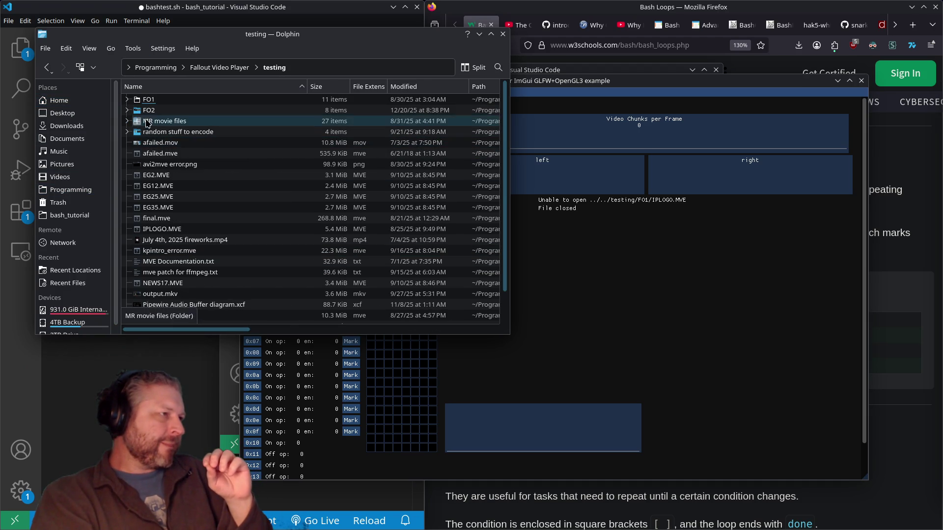
double_click(152, 111)
mouse_move(162, 164)
mouse_down()
mouse_move(652, 300)
mouse_move(693, 295)
mouse_up()
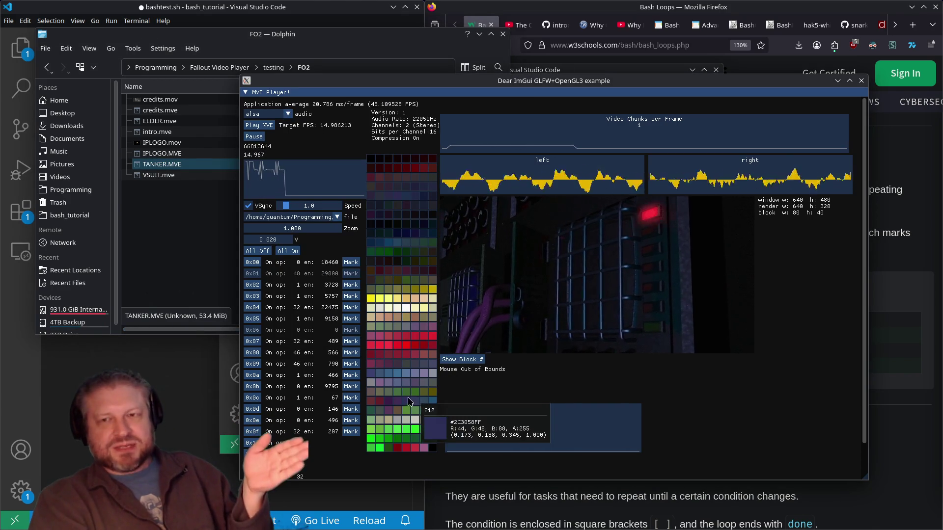
Watch TANKER.MVE play to the tanker-at-sunset scene, then close the MVE Player.
mouse_move(411, 394)
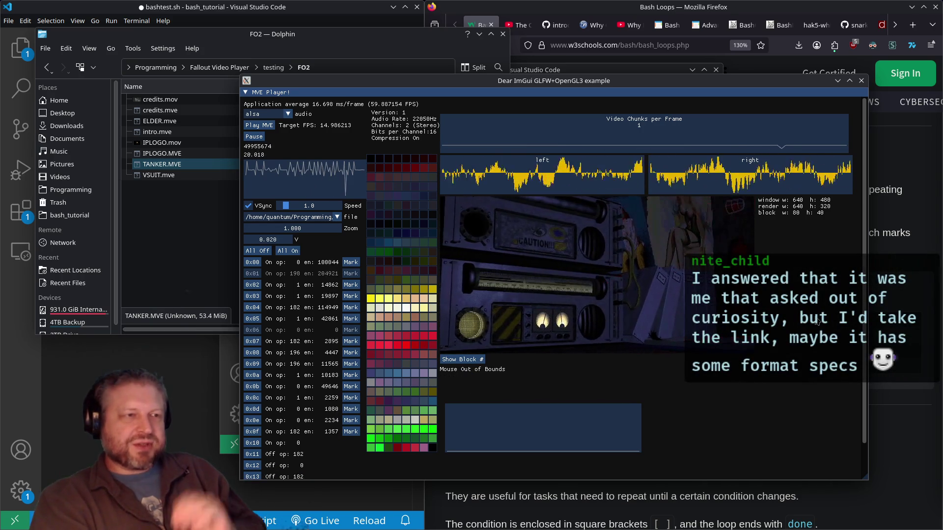
mouse_move(646, 282)
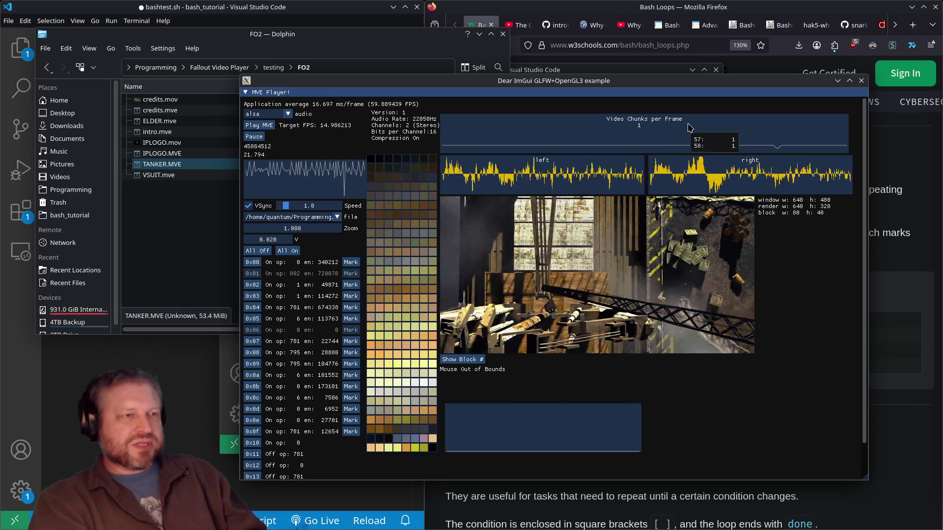
mouse_move(646, 121)
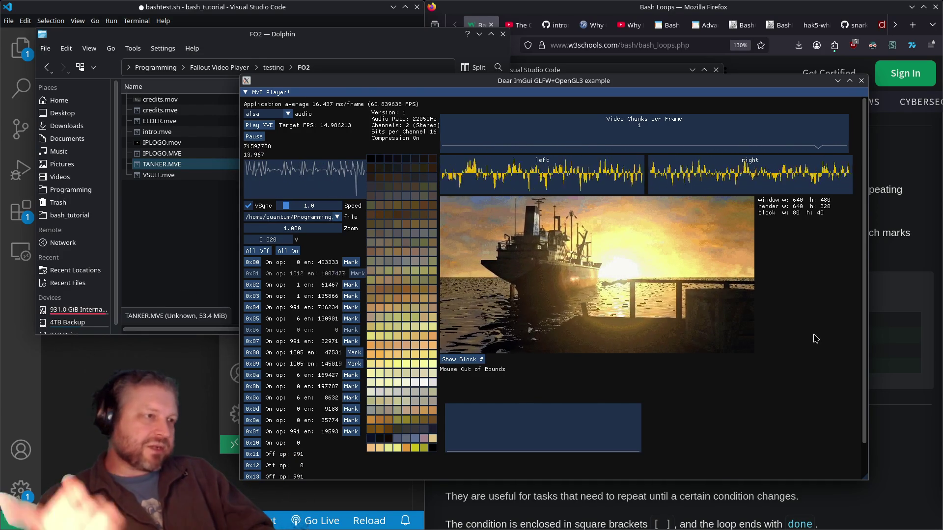
click(862, 80)
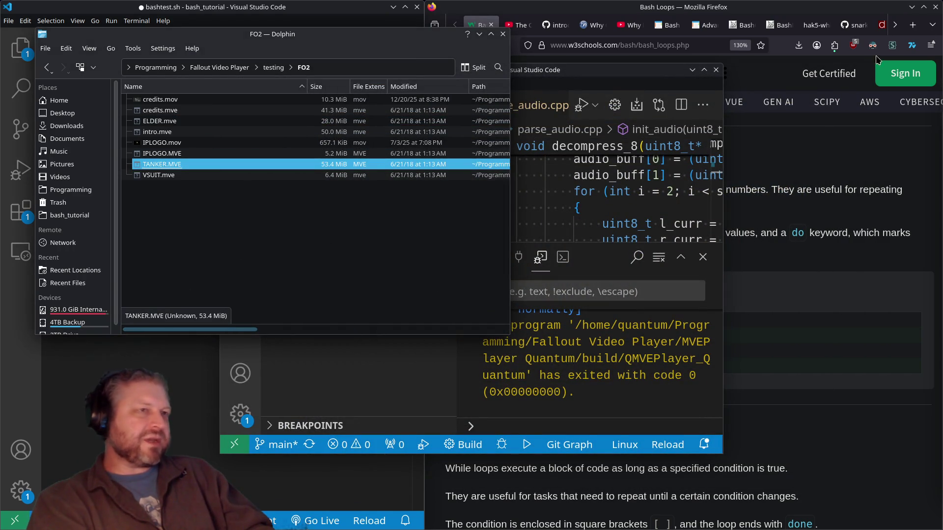
Search 'fallout 2 mve encoder' in a new tab and open the No Mutants Allowed avi2mve thread.
click(913, 24)
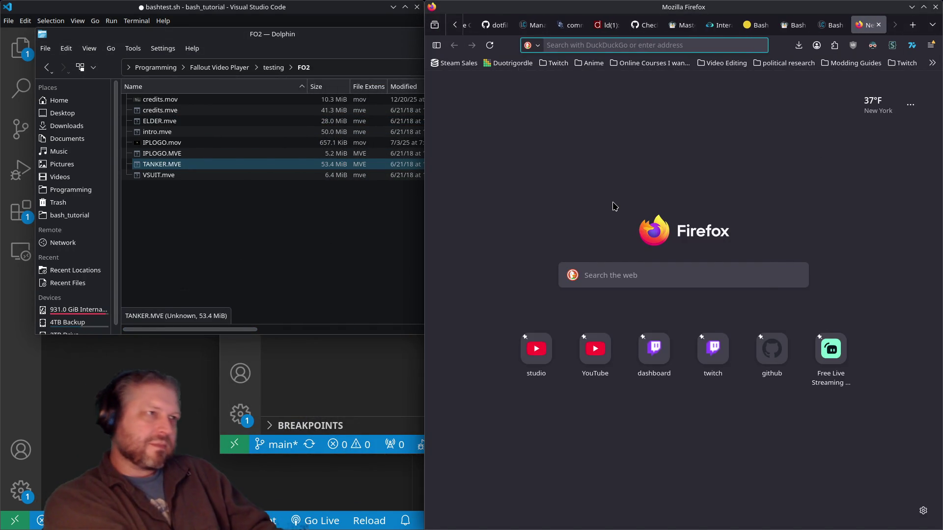
text(fallout 2 mve )
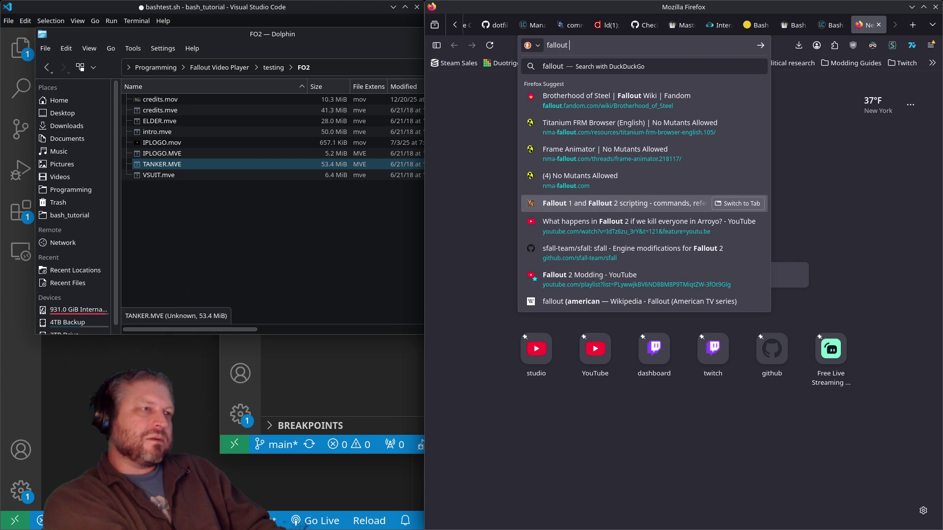
text(encoder)
key(Return)
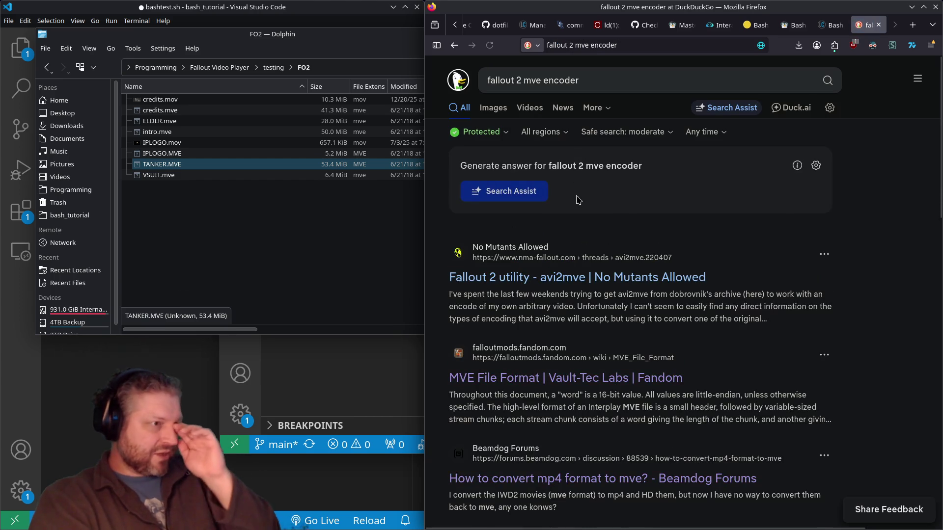
click(603, 283)
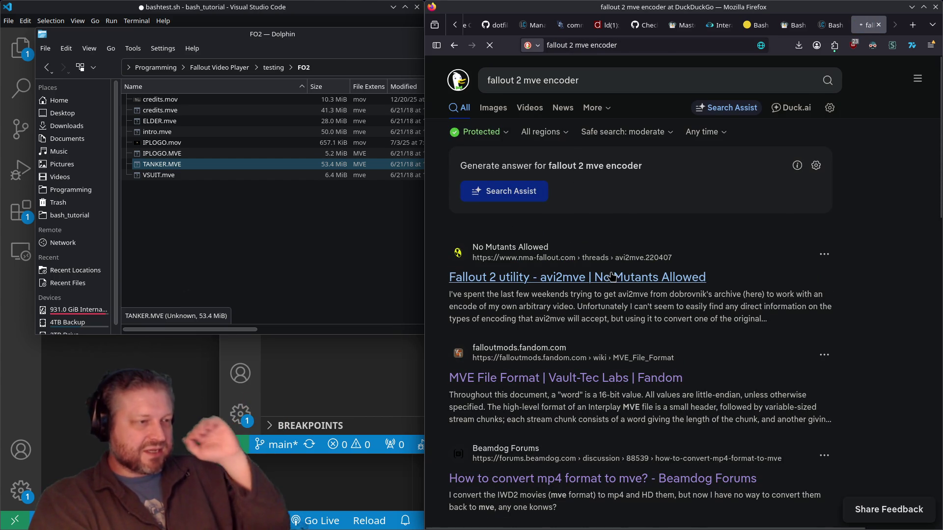
Maximize Firefox and read down through the avi2mve thread's replies.
scroll(632, 237, down, 7)
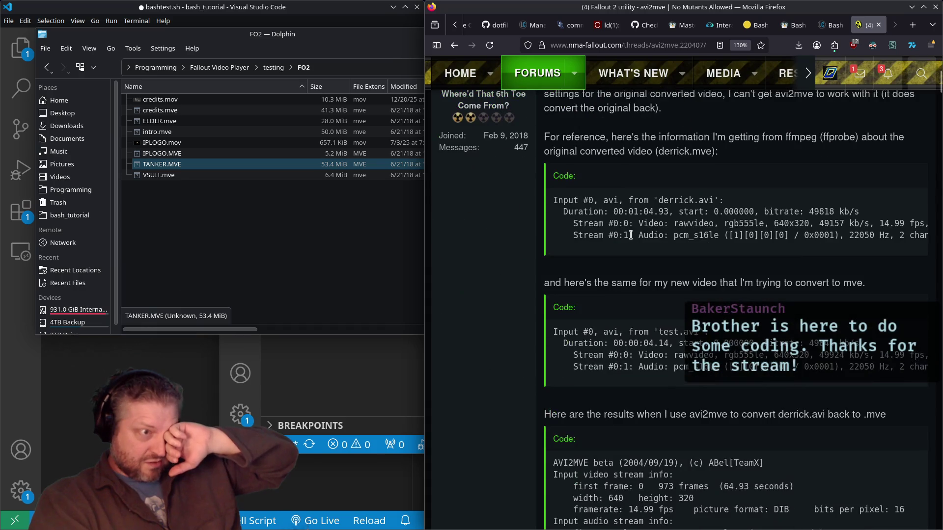
double_click(671, 8)
scroll(491, 172, up, 10)
scroll(445, 191, down, 15)
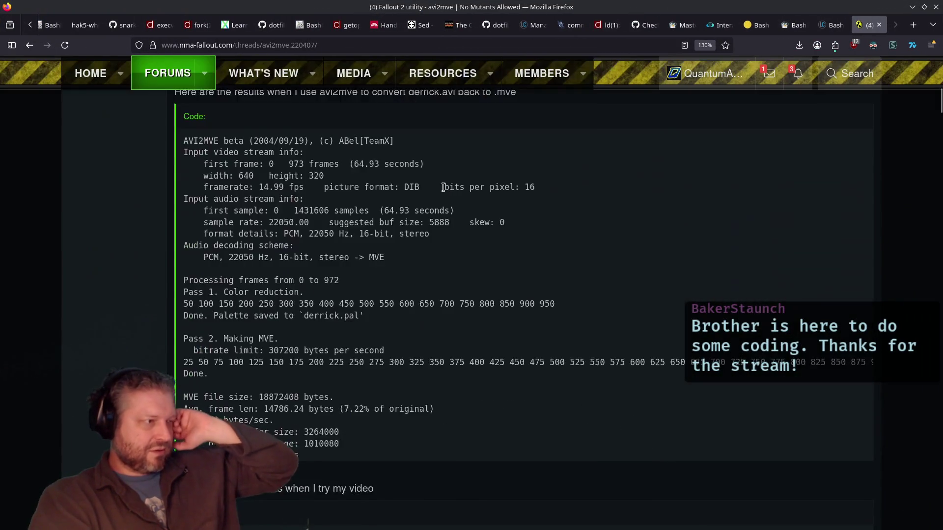
scroll(445, 191, down, 12)
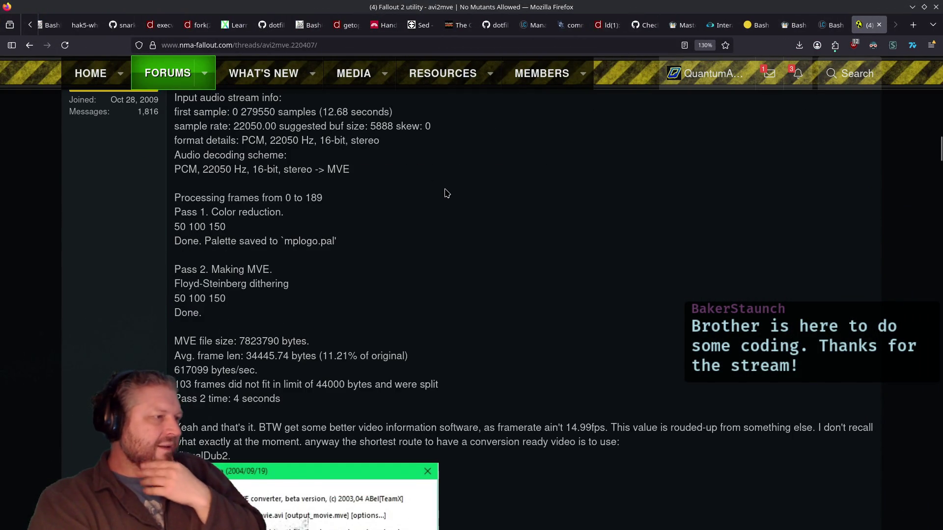
scroll(447, 192, down, 15)
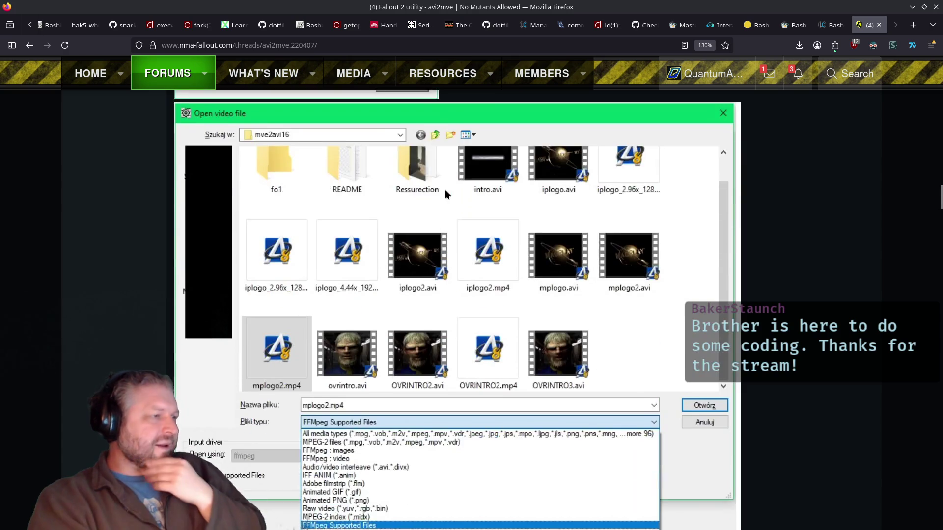
scroll(445, 198, down, 10)
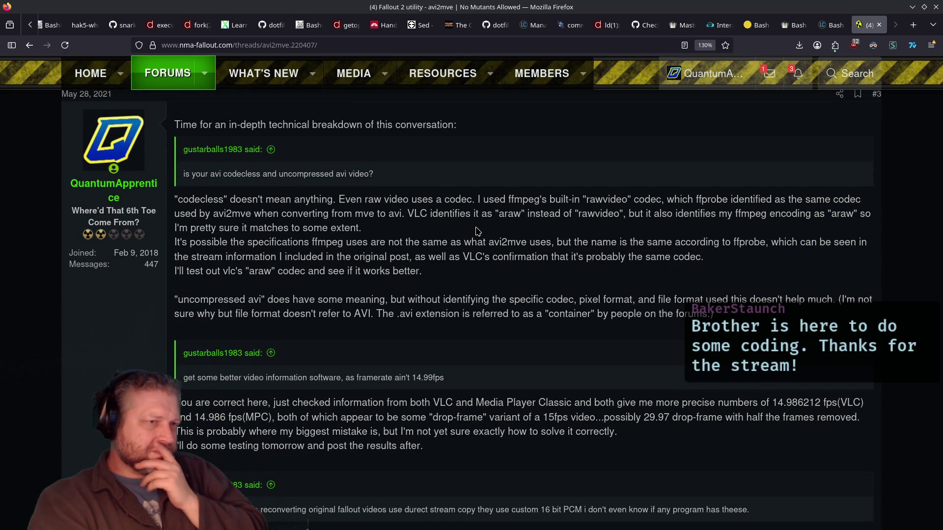
scroll(477, 231, down, 5)
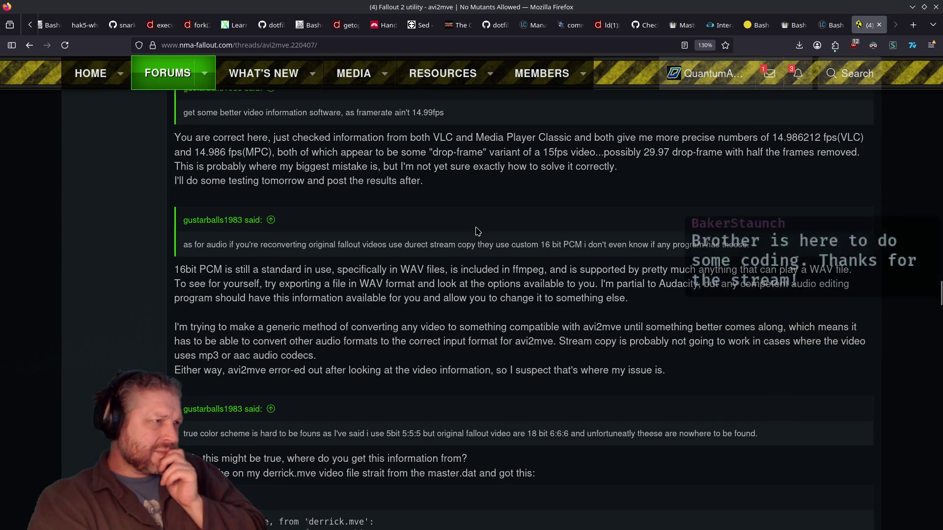
scroll(476, 229, down, 15)
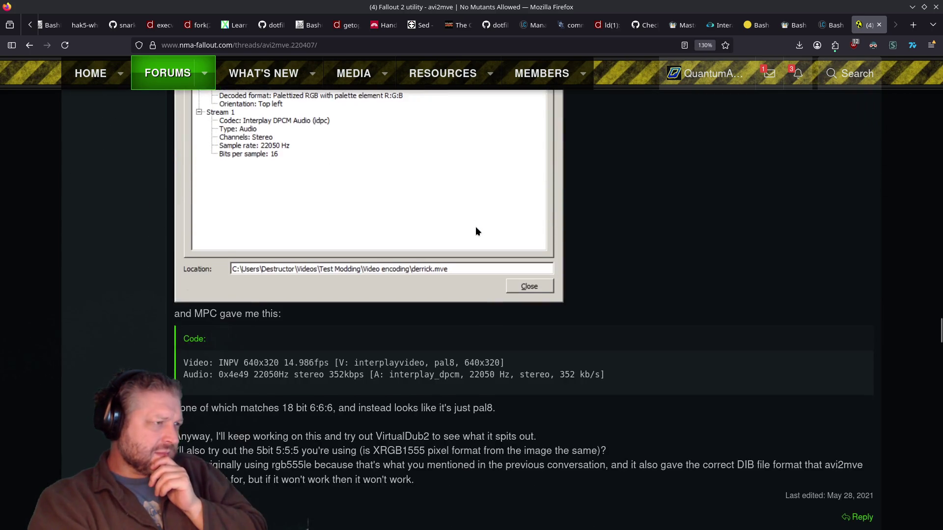
scroll(475, 227, down, 20)
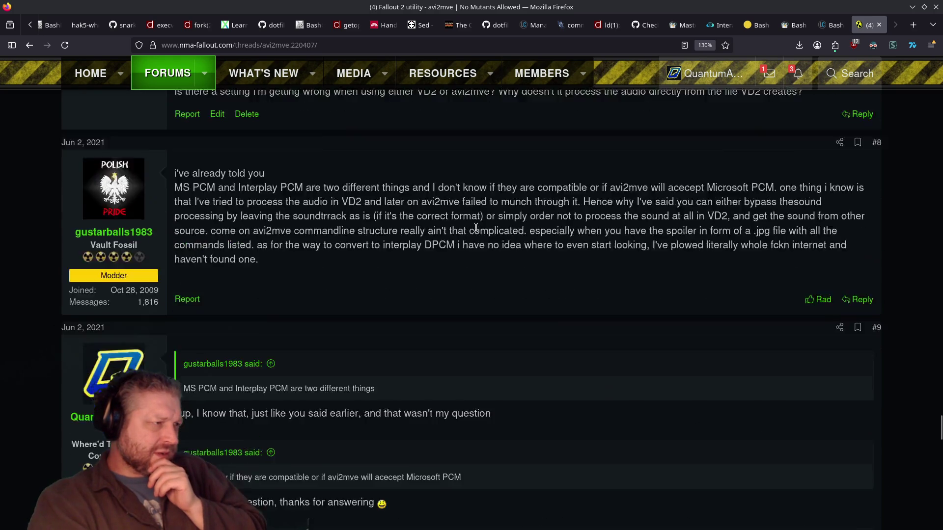
scroll(478, 230, down, 10)
Review the ffmpeg instructions, back up to the title, and open Fallout General Modding in a new tab.
scroll(477, 231, up, 14)
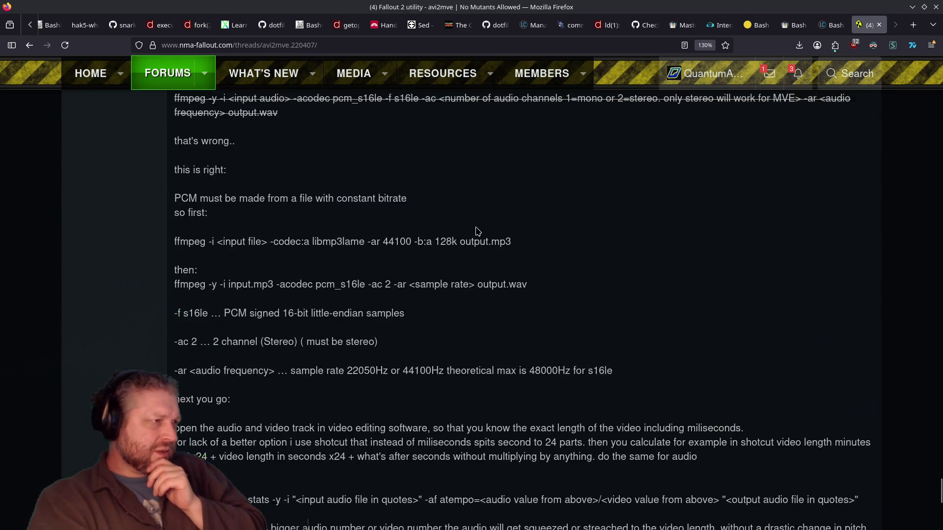
scroll(478, 231, down, 2)
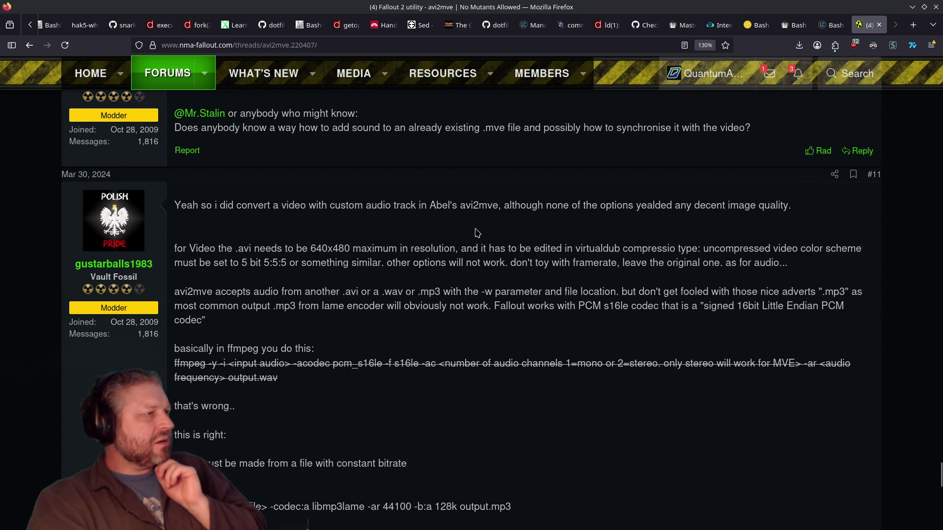
scroll(477, 232, up, 4)
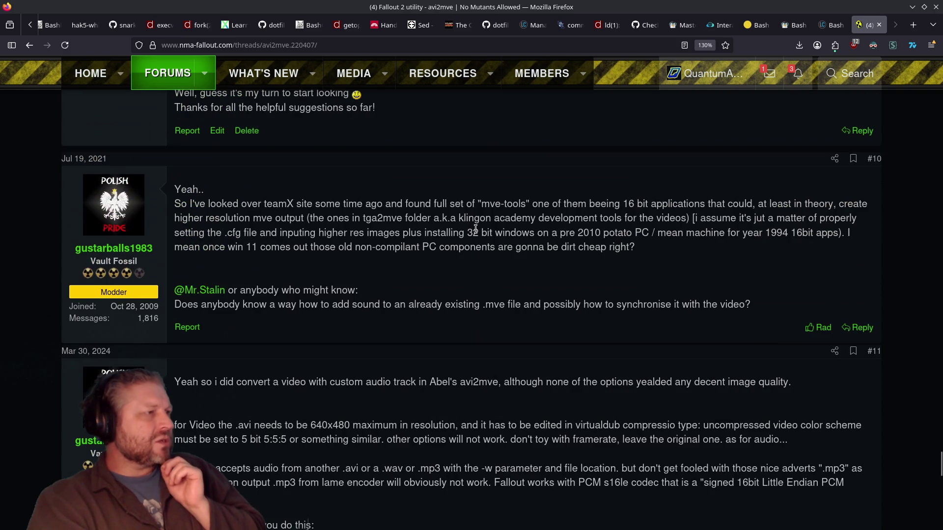
scroll(475, 231, down, 6)
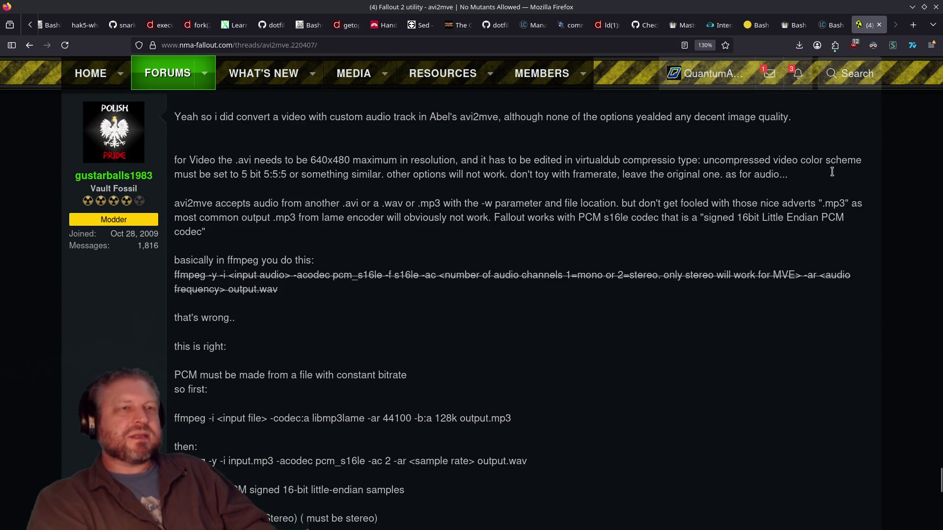
scroll(678, 177, up, 20)
scroll(682, 208, up, 15)
scroll(685, 211, down, 8)
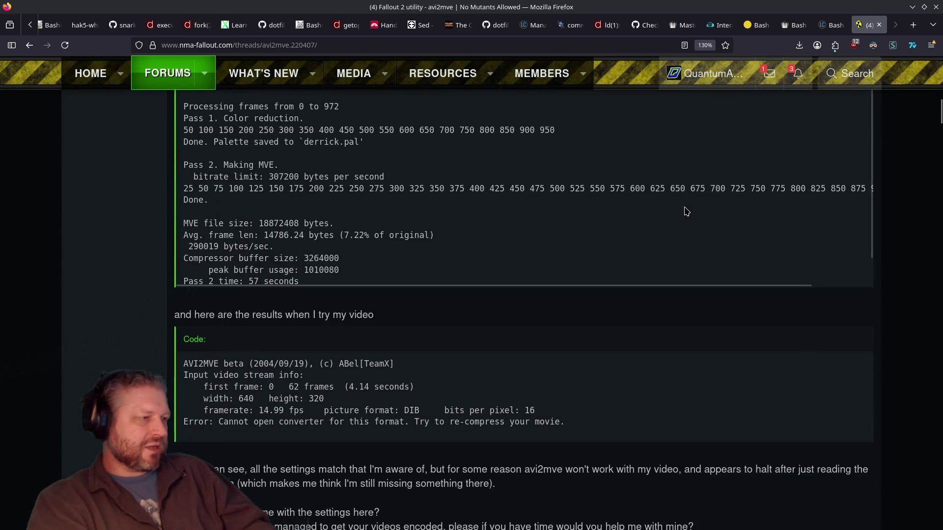
scroll(686, 211, down, 1)
scroll(687, 314, down, 10)
scroll(686, 317, up, 10)
scroll(686, 317, up, 15)
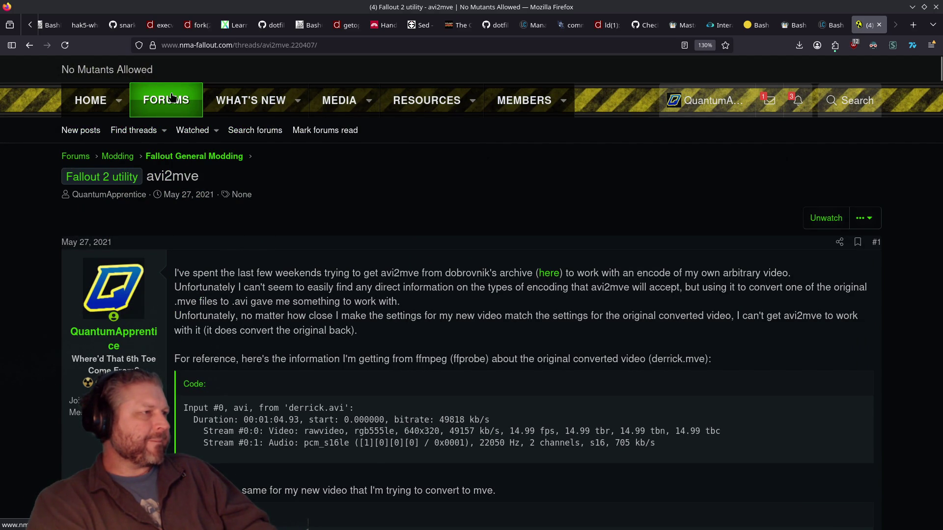
middle_click(169, 156)
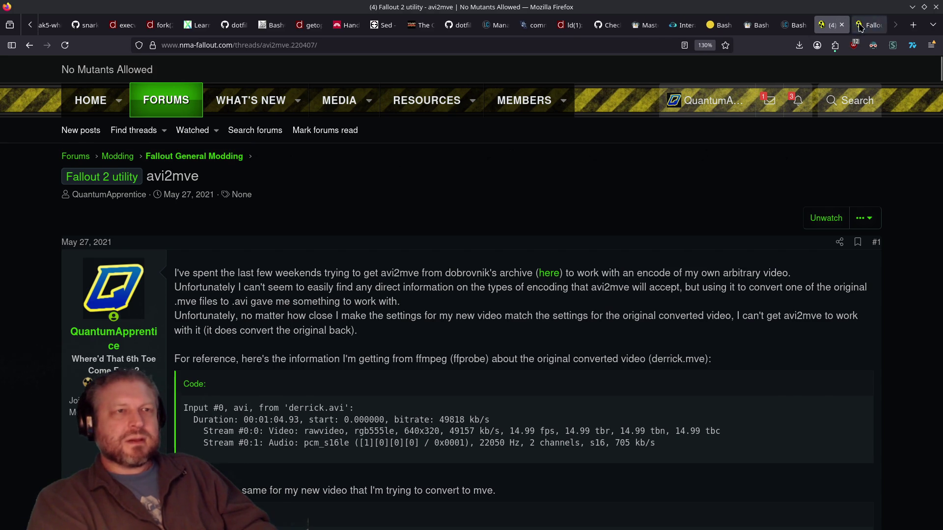
Browse the Fallout General Modding forum and open the Fallout Database thread.
scroll(121, 197, down, 3)
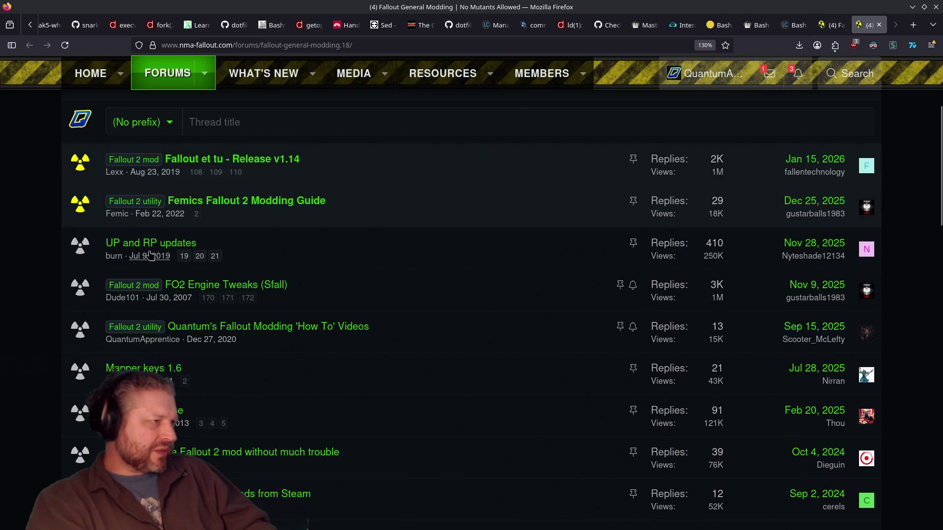
scroll(217, 222, up, 2)
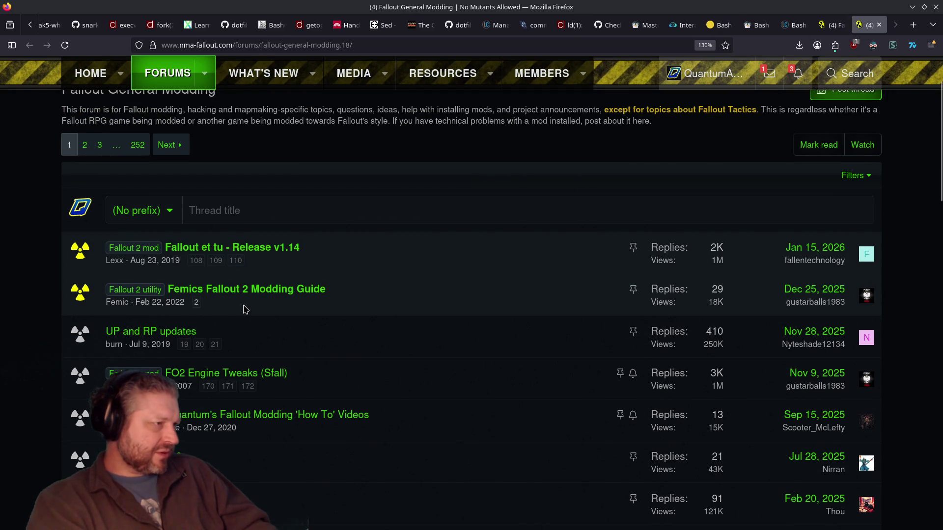
scroll(244, 310, down, 3)
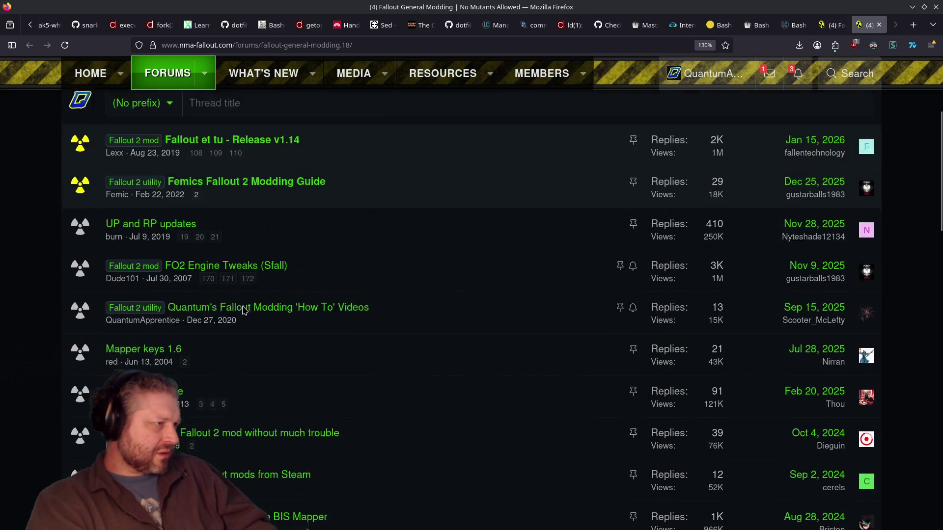
scroll(244, 264, down, 2)
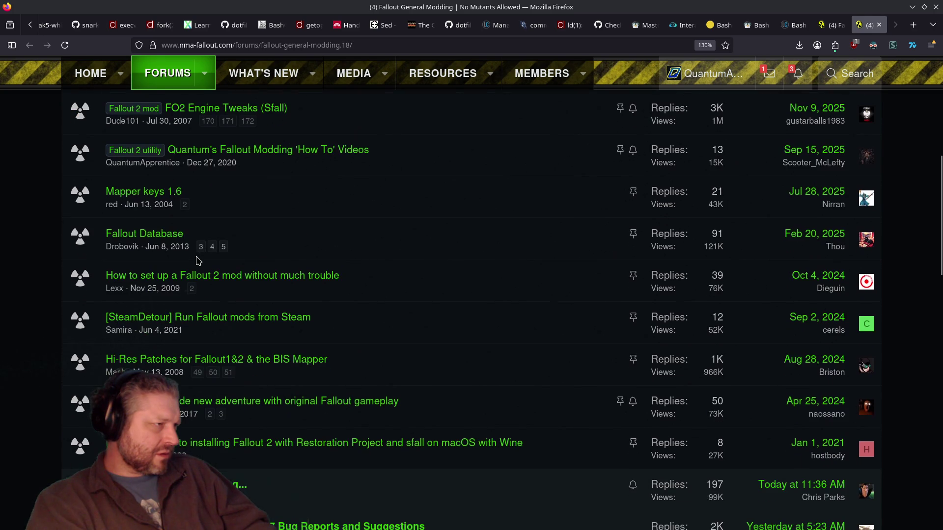
click(144, 234)
Try the database announcement link, return to the thread, and open the Fallout Database vault in a new tab.
scroll(471, 236, down, 3)
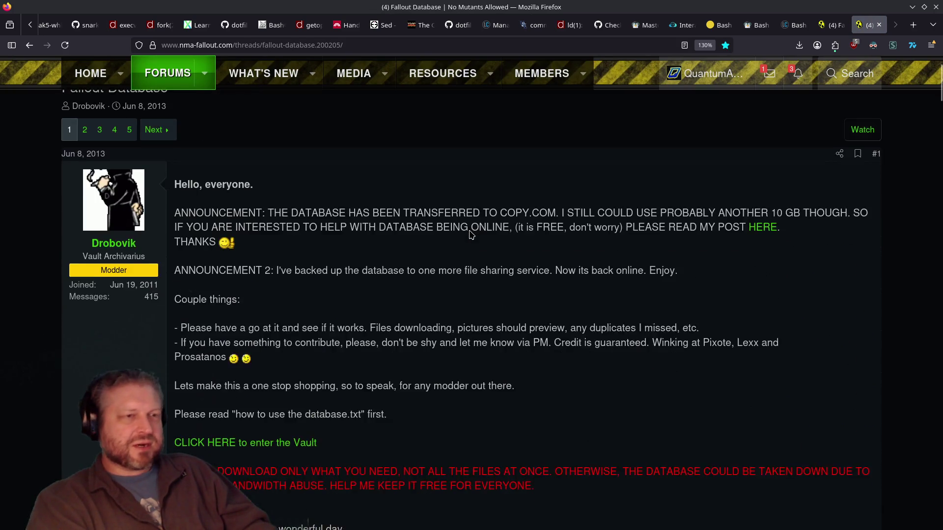
click(763, 139)
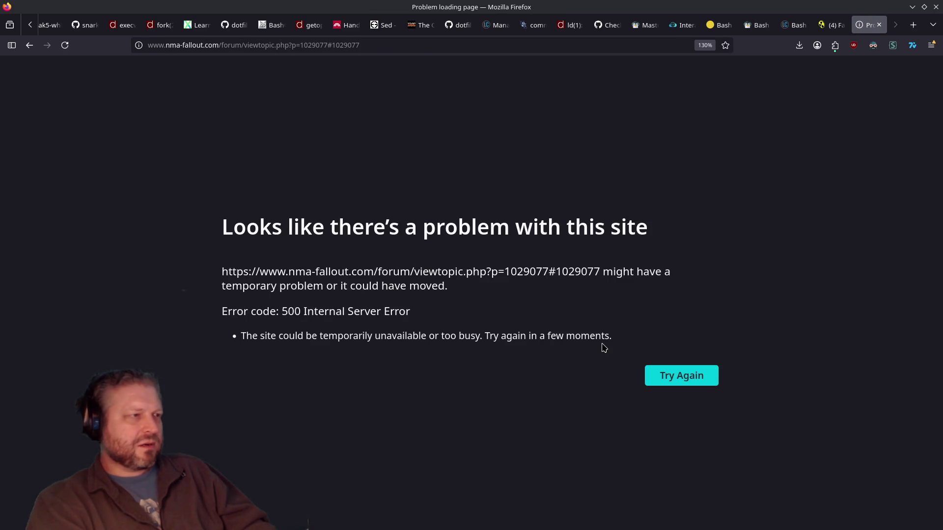
click(675, 377)
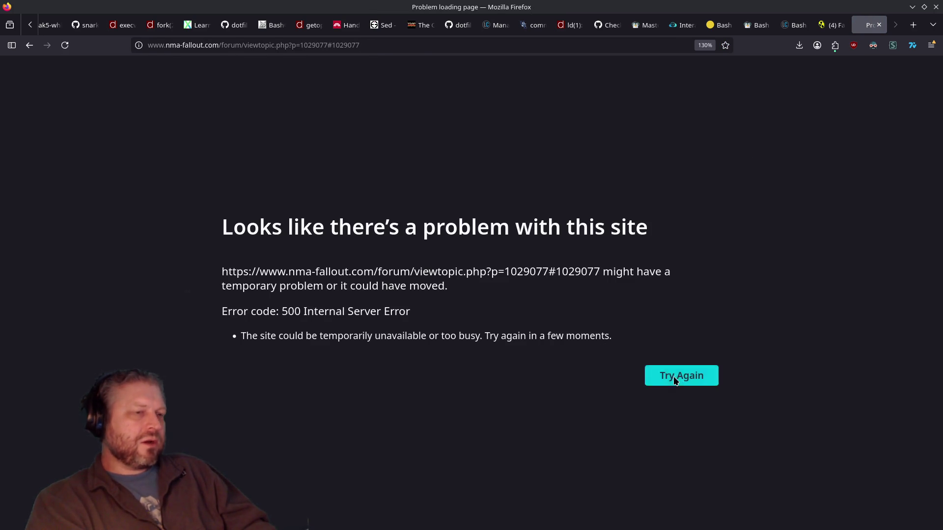
key(alt+Left)
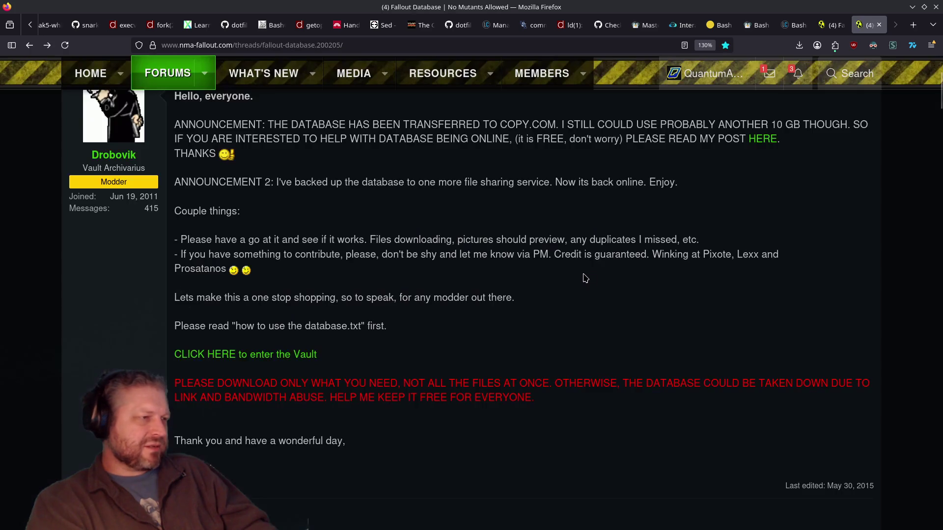
click(281, 354)
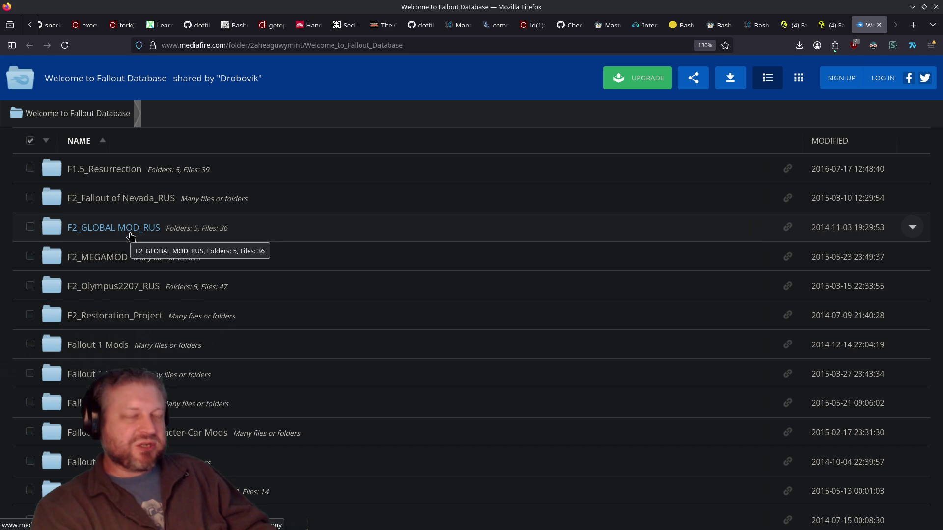
In the shared Fallout Database, open Fallout Modding Tools and then its Video Tools subfolder.
scroll(232, 246, down, 3)
scroll(234, 247, up, 3)
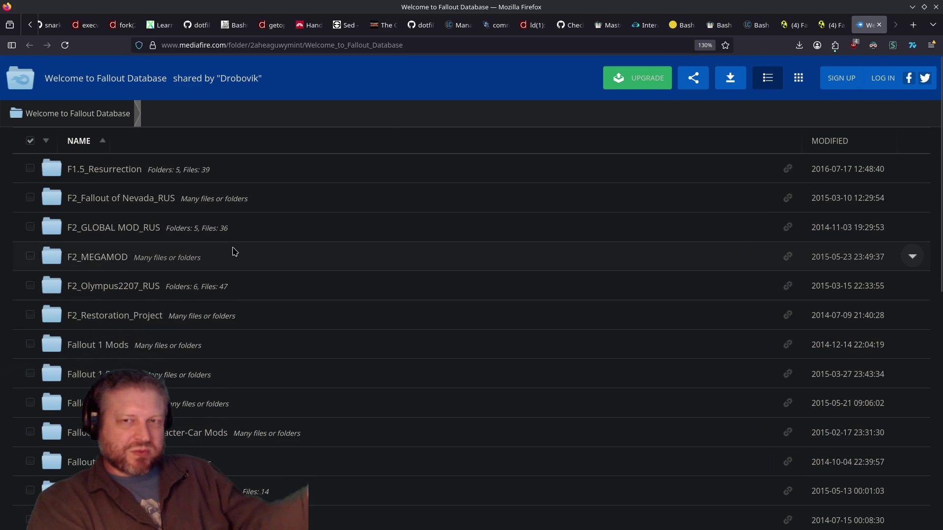
scroll(115, 211, down, 3)
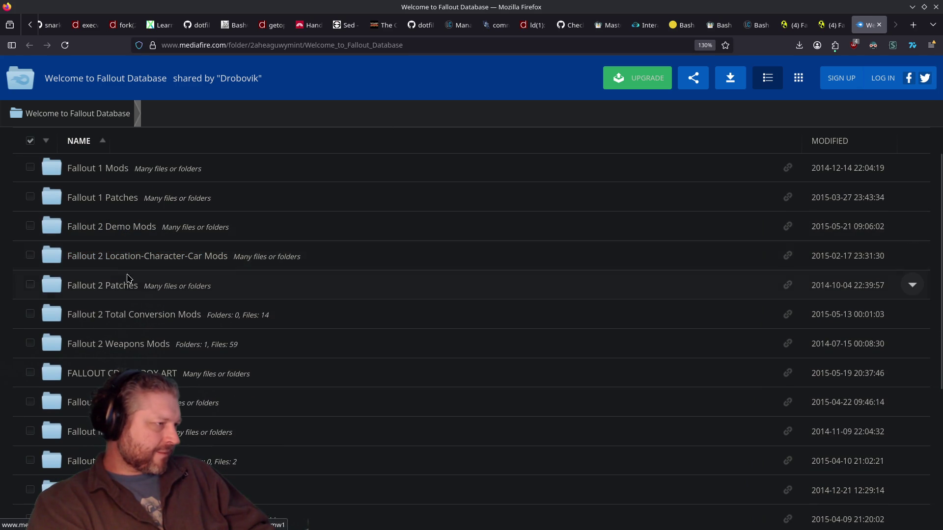
scroll(130, 373, down, 3)
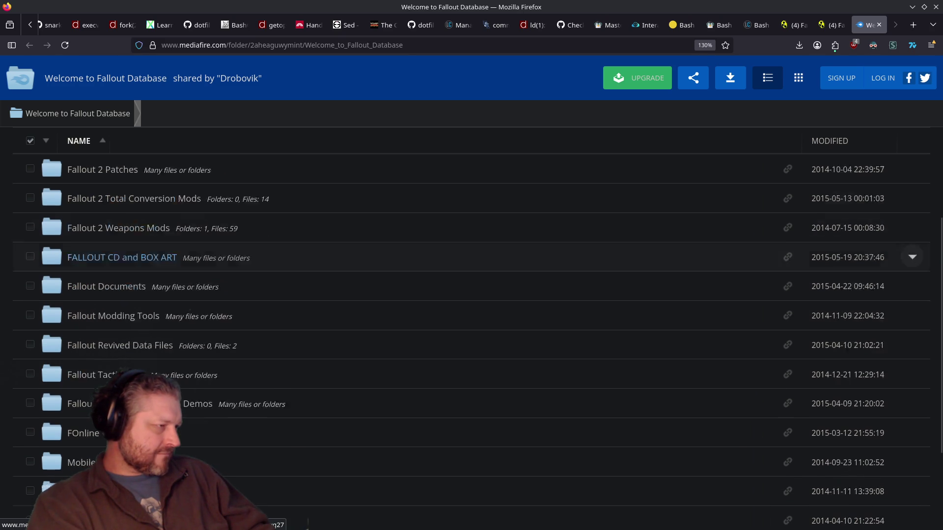
scroll(124, 330, down, 3)
click(113, 258)
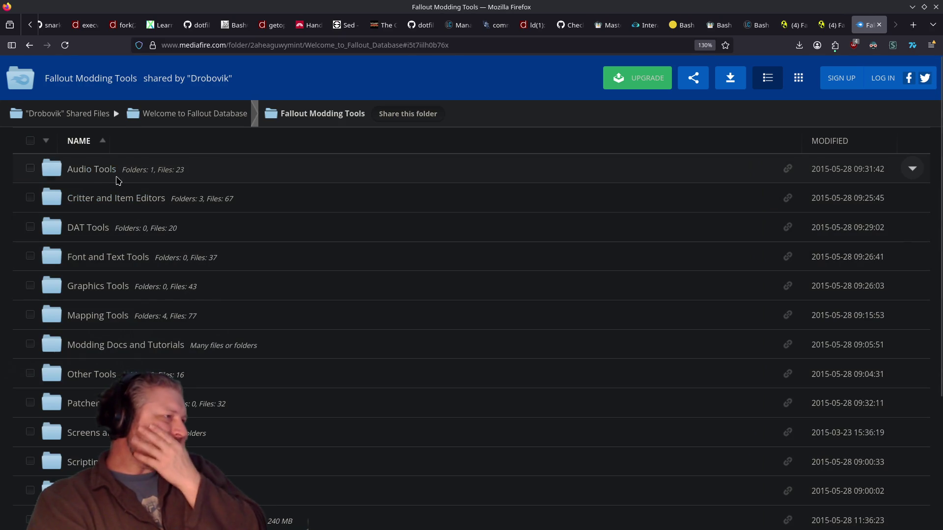
scroll(102, 327, down, 5)
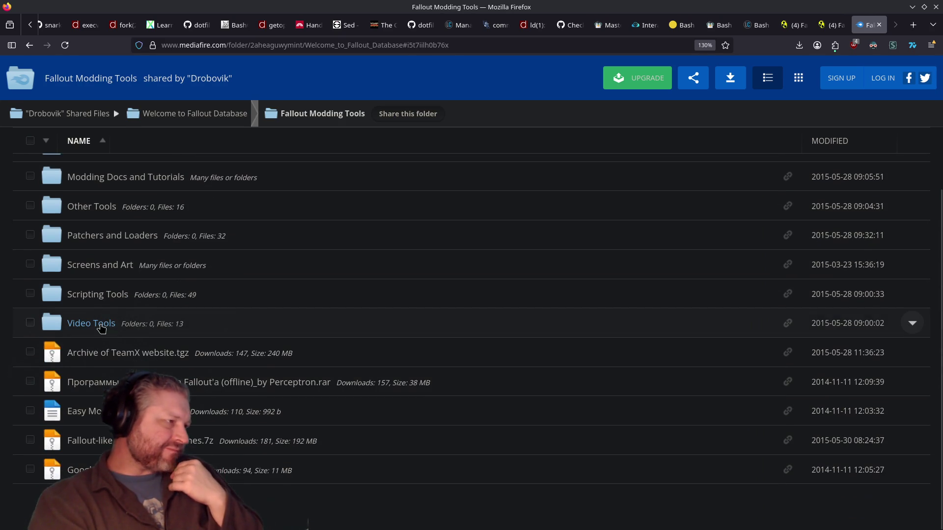
click(101, 325)
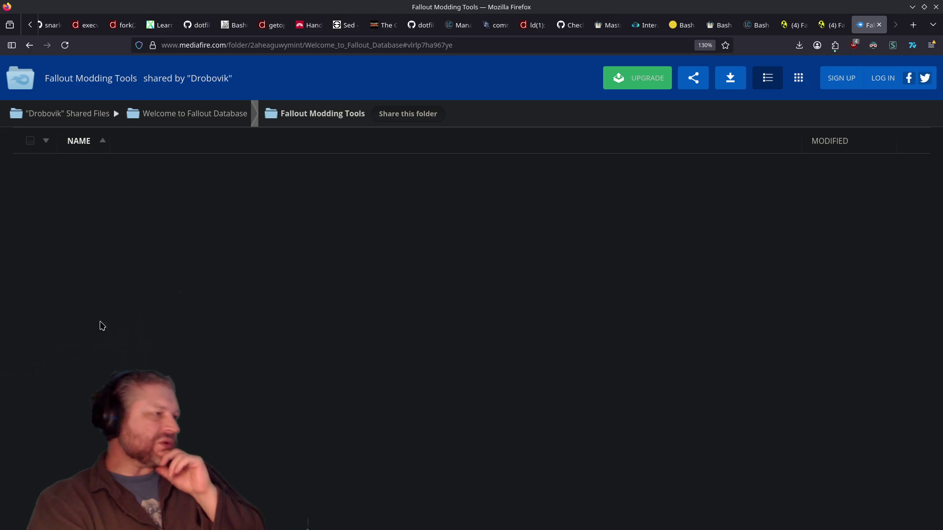
Select the Video Tools folder's web address, then dismiss the address suggestions.
scroll(370, 219, down, 2)
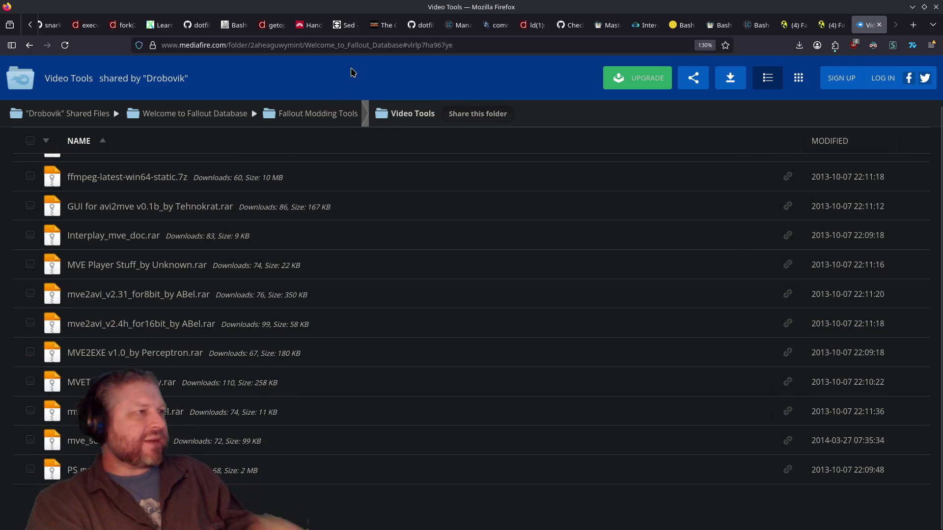
key(ctrl+l)
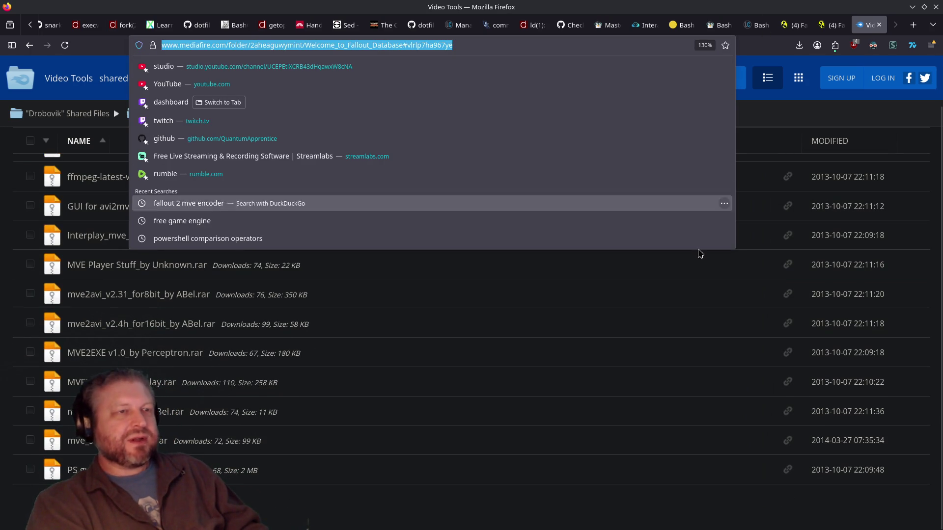
click(406, 491)
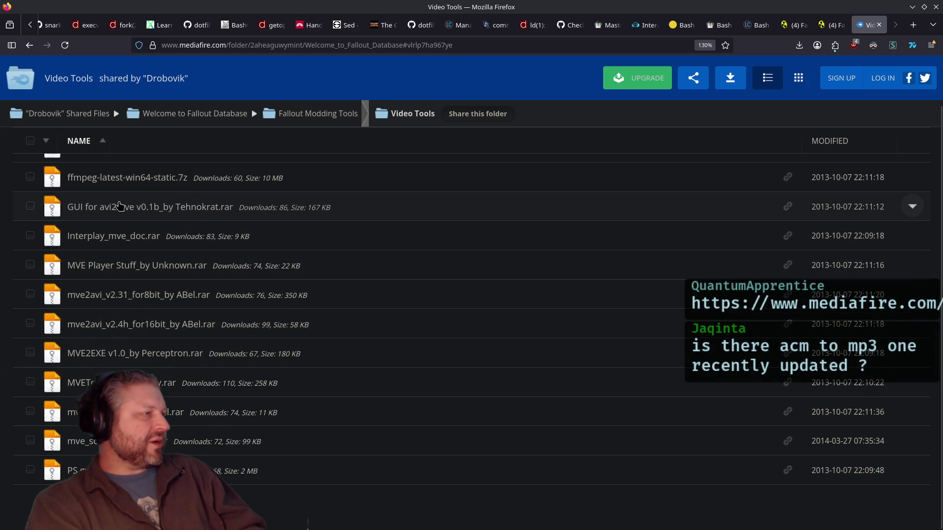
Review the Video Tools file list, then go back to the Fallout Modding Tools folder.
scroll(136, 232, up, 2)
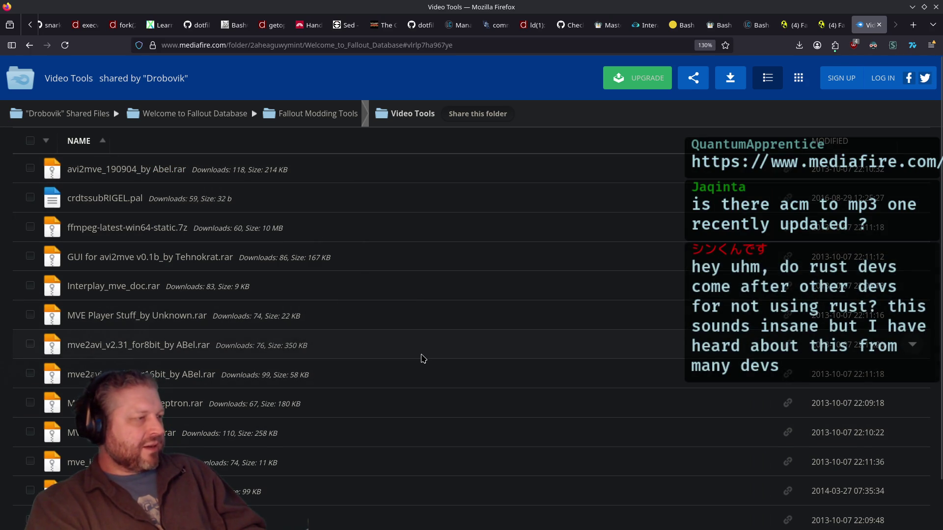
scroll(342, 353, down, 2)
scroll(212, 227, up, 2)
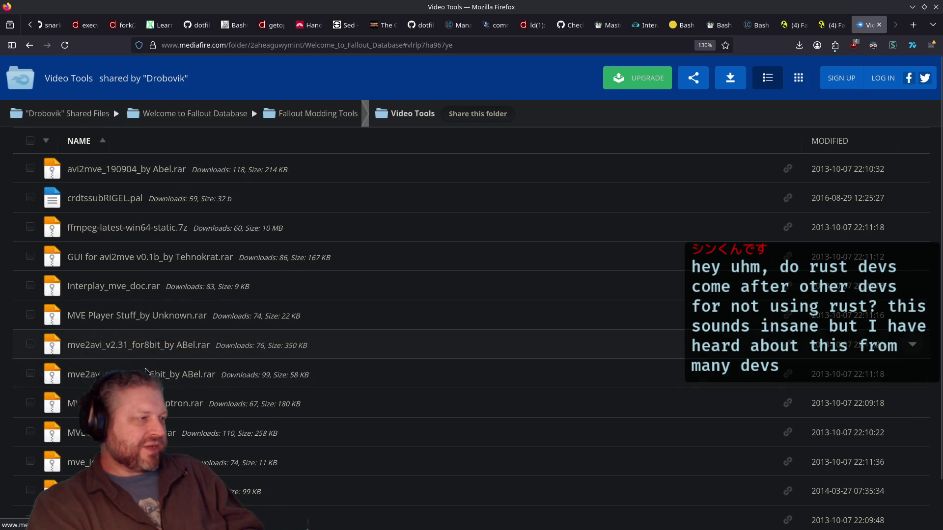
scroll(198, 389, down, 2)
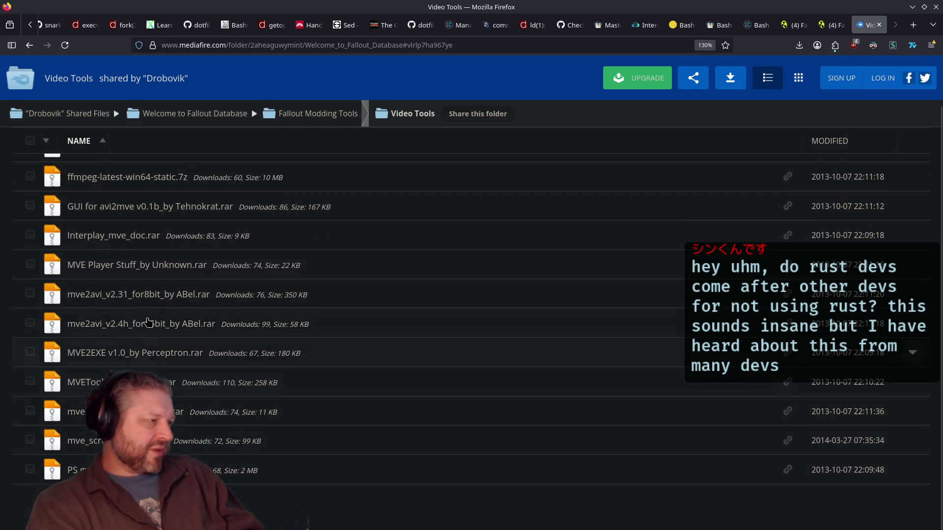
scroll(275, 334, up, 1)
scroll(276, 339, down, 1)
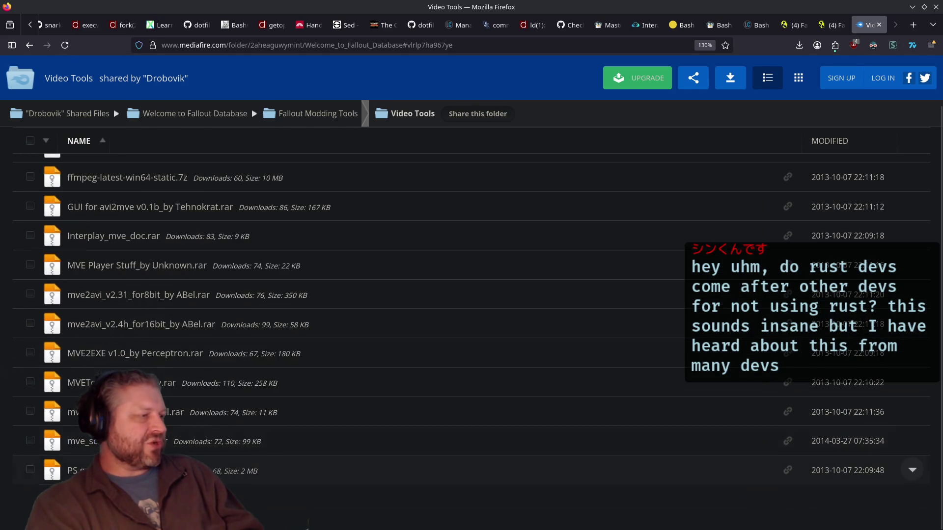
scroll(329, 263, up, 1)
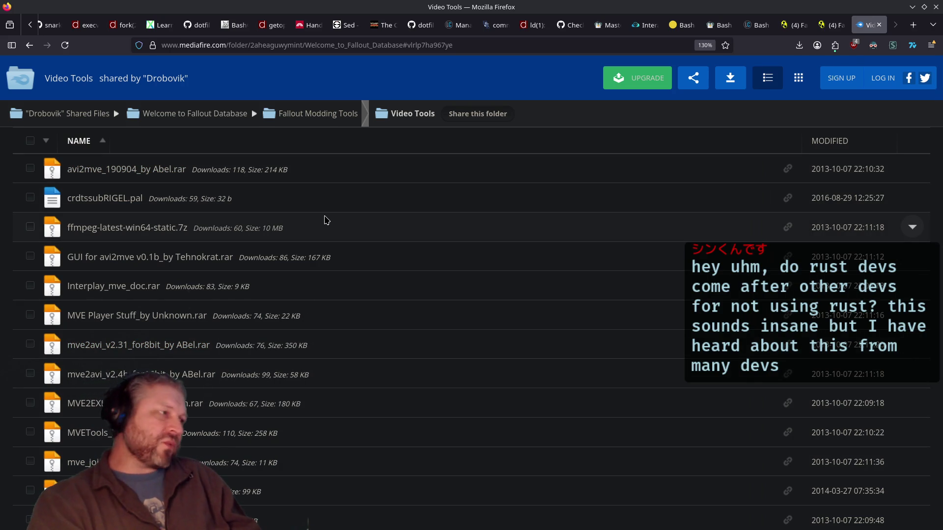
key(alt+Left)
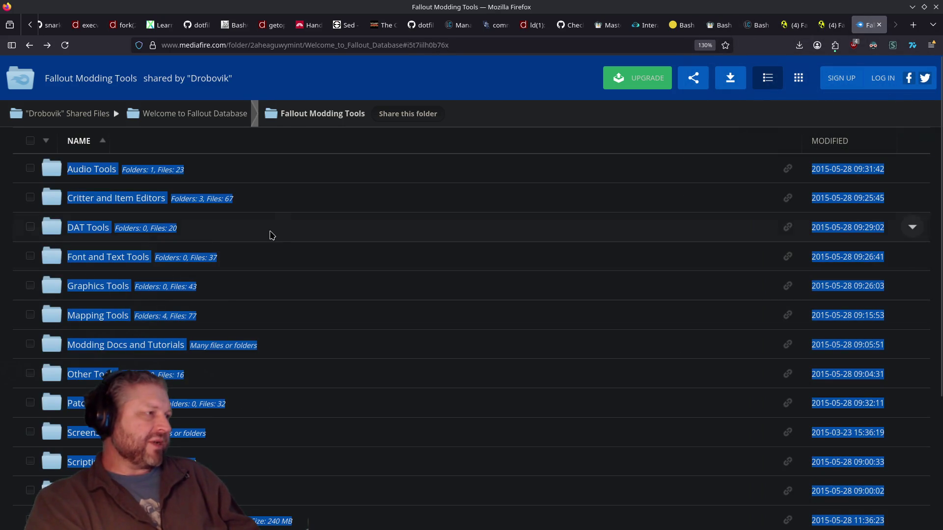
Open the Audio Tools folder and sort its files by modification date, oldest first.
click(98, 173)
click(421, 230)
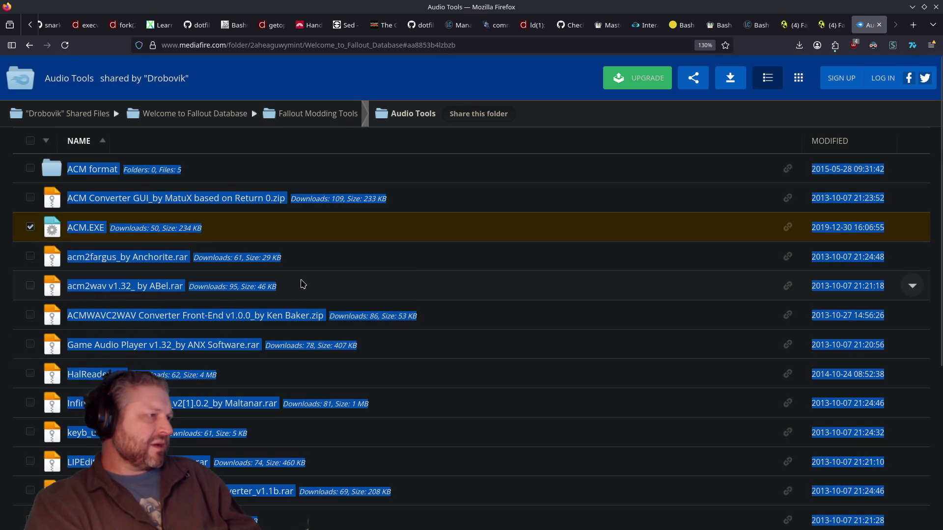
click(358, 227)
click(686, 127)
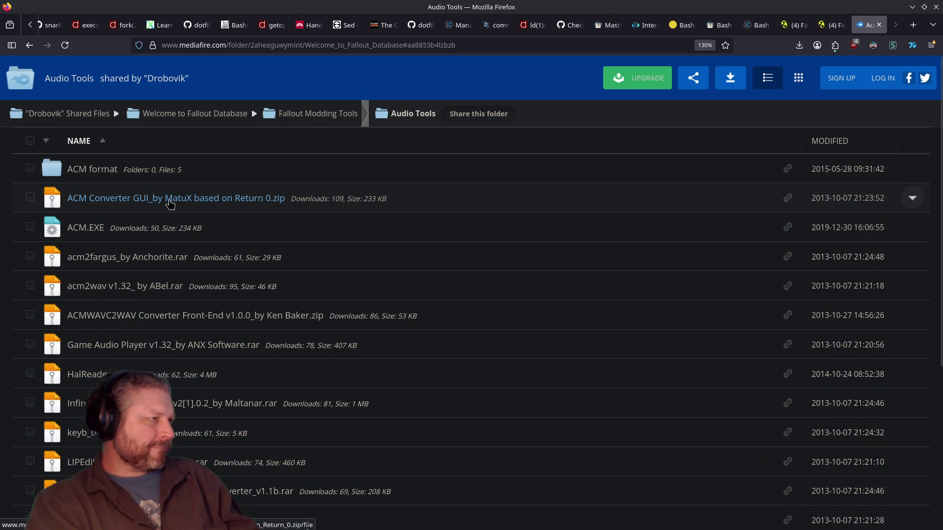
scroll(172, 207, down, 1)
scroll(177, 213, up, 1)
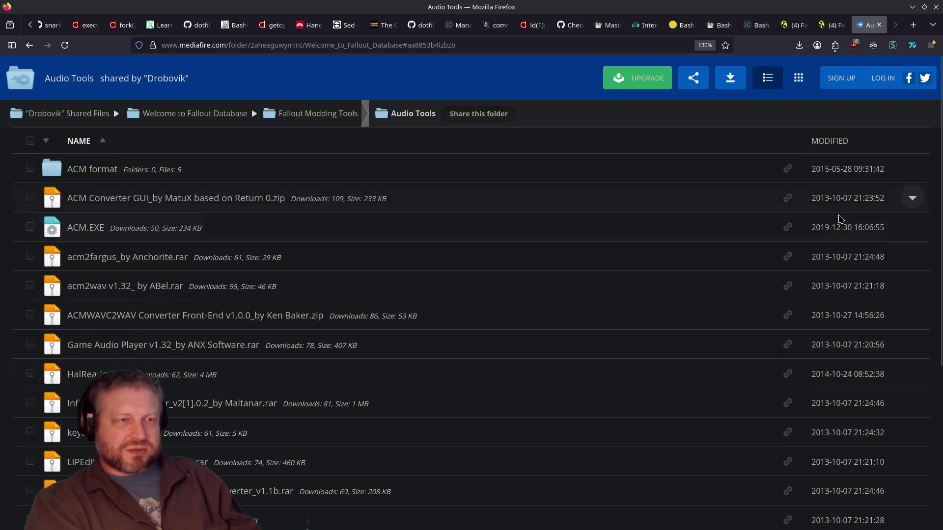
scroll(834, 301, down, 5)
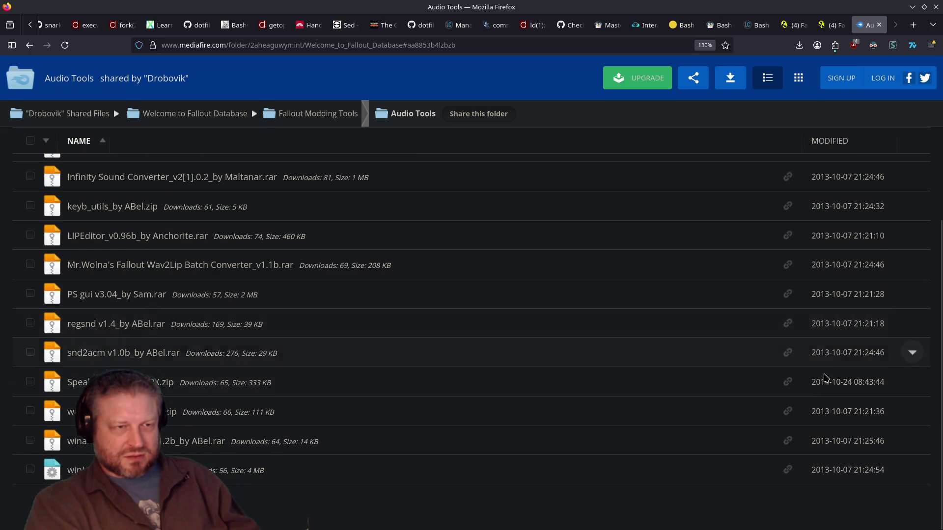
scroll(825, 412, up, 5)
mouse_move(835, 145)
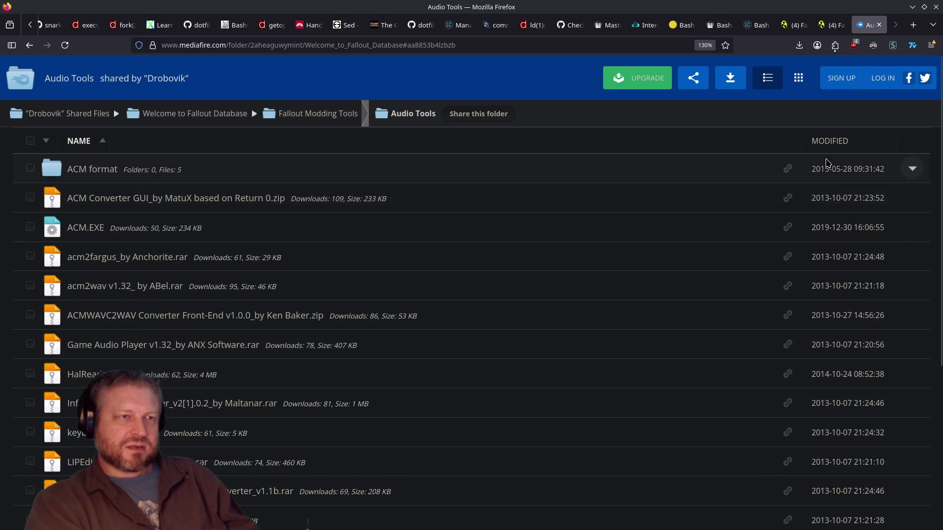
click(833, 168)
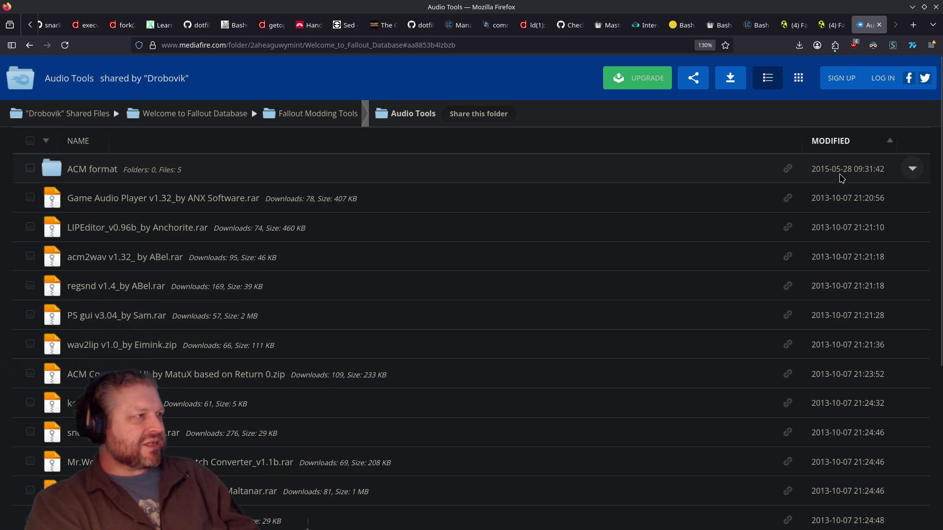
Check the ACM format folder, re-sort Audio Tools newest first, and open the ACM.EXE download page.
click(101, 169)
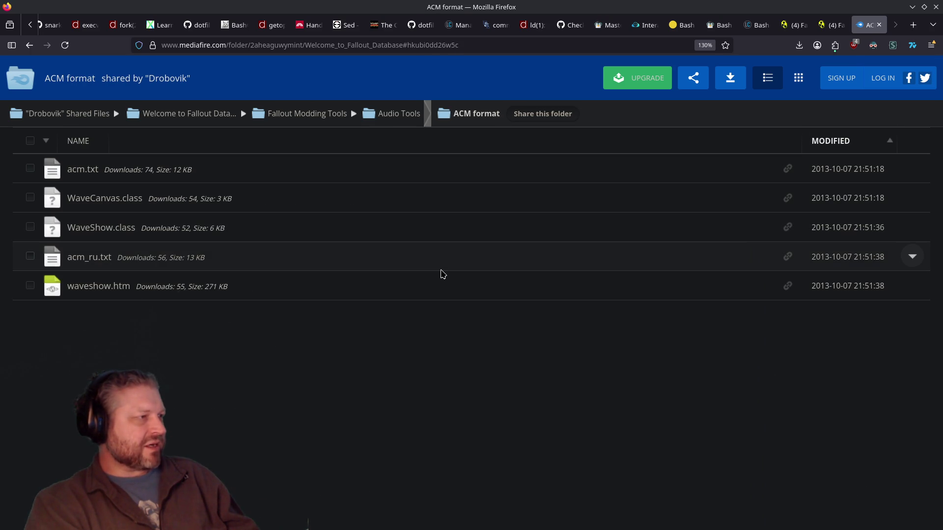
key(alt+Left)
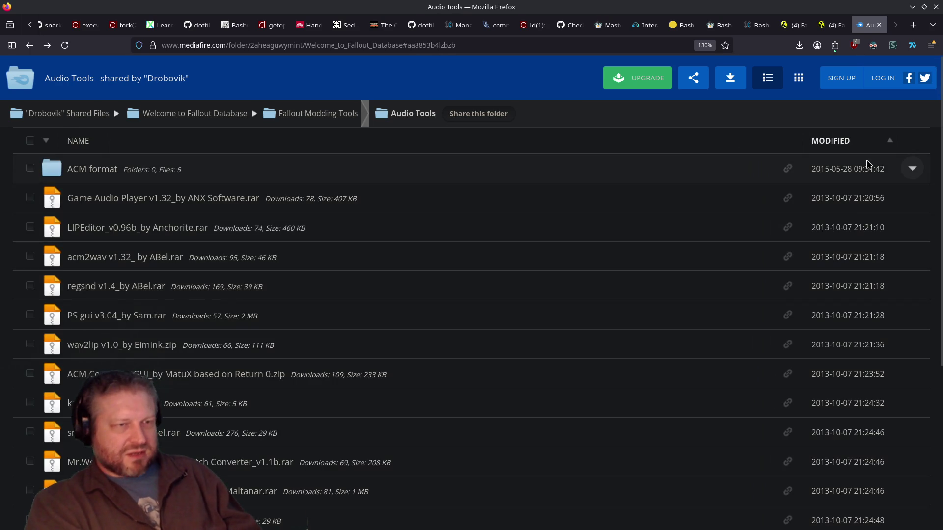
scroll(867, 167, down, 5)
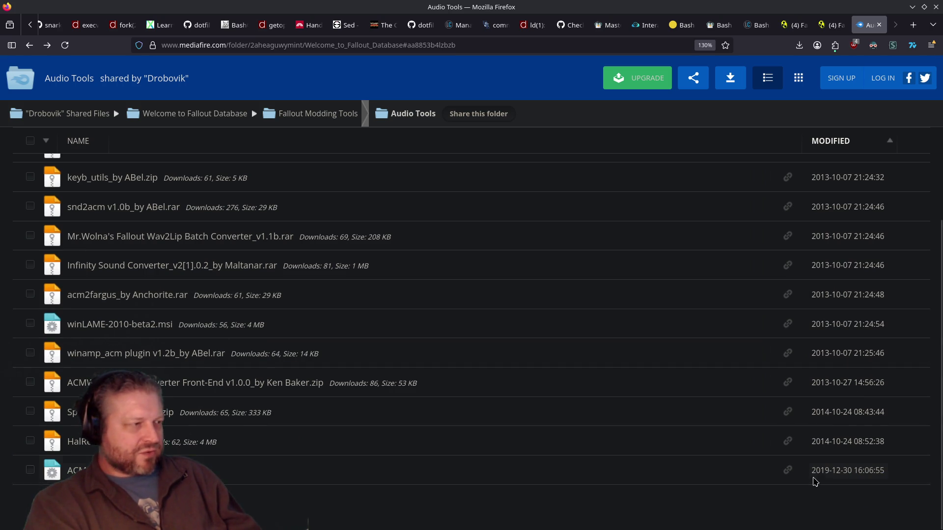
scroll(843, 179, up, 5)
click(844, 149)
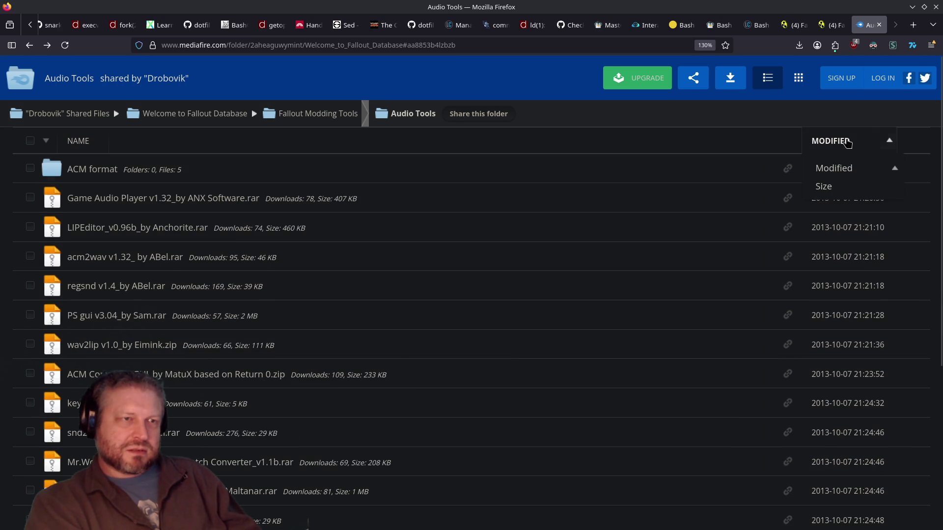
click(840, 170)
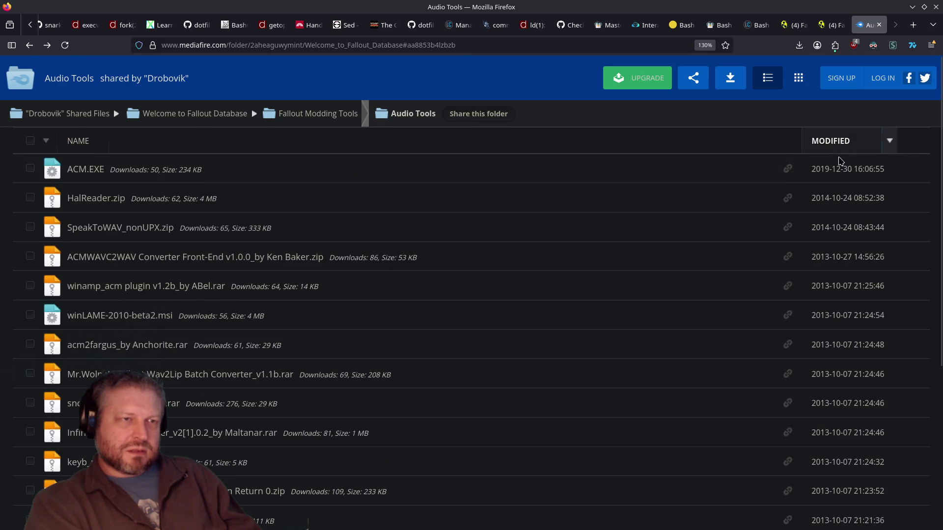
click(81, 168)
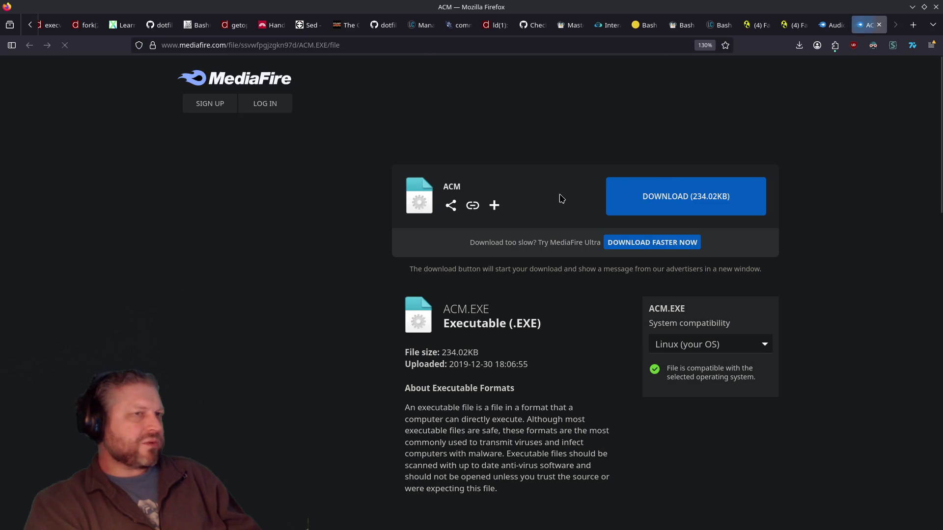
Close the ACM.EXE download tab and select the Audio Tools folder's web address.
click(879, 25)
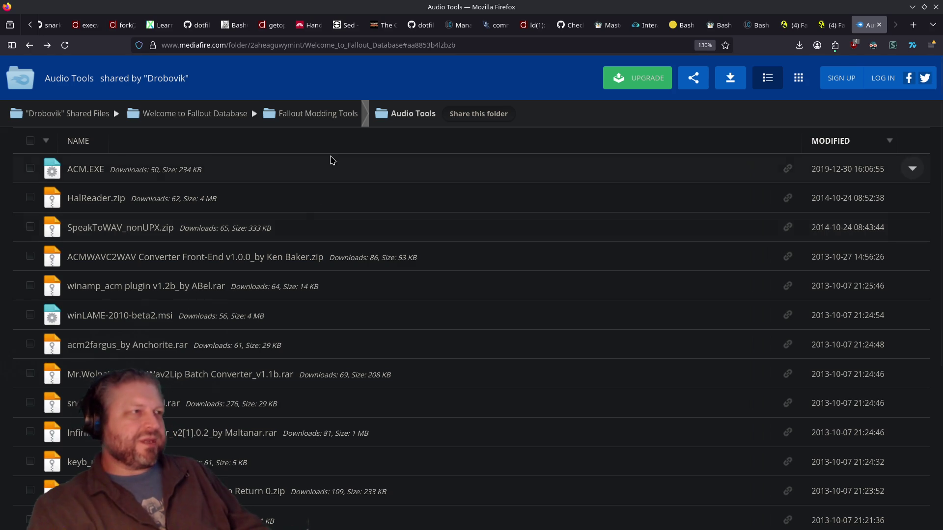
click(542, 45)
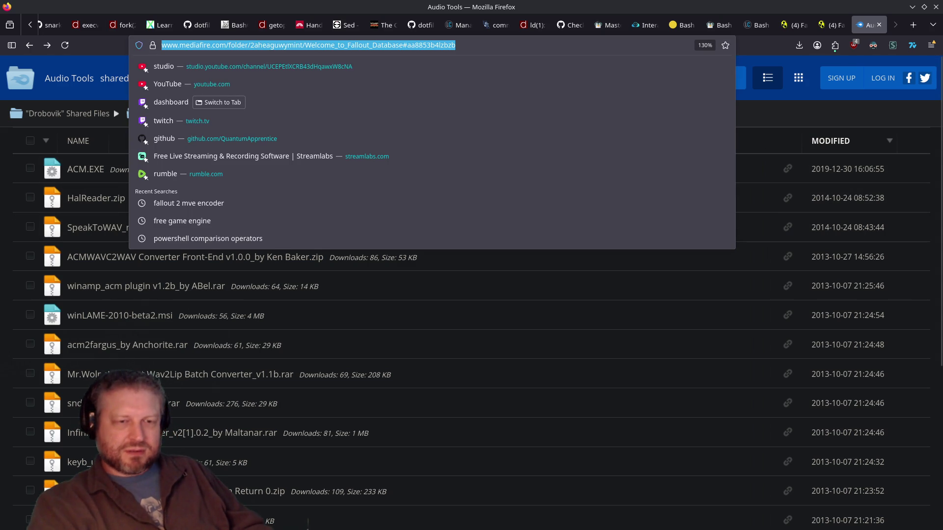
Copy the Audio Tools folder address, then bring Dolphin's FO2 cutscene folder to the front.
key(Escape)
key(alt+Tab)
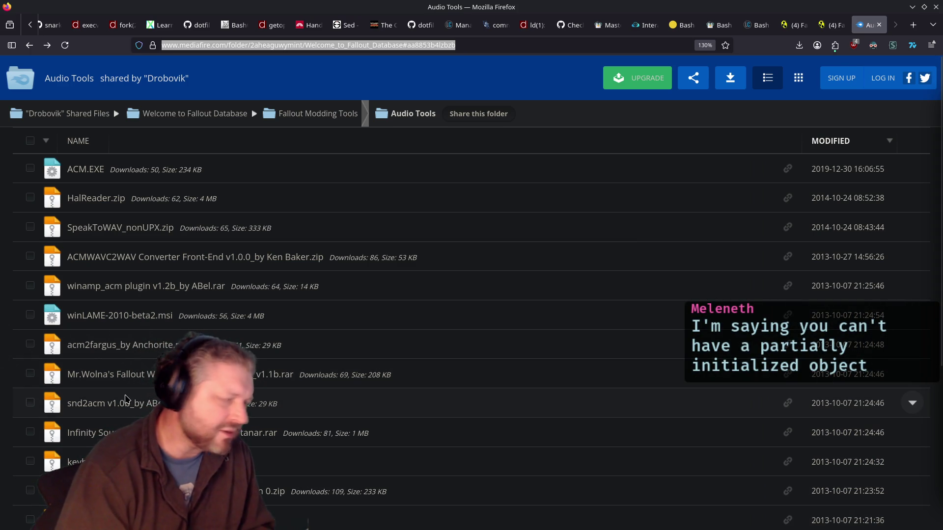
key(alt+Tab)
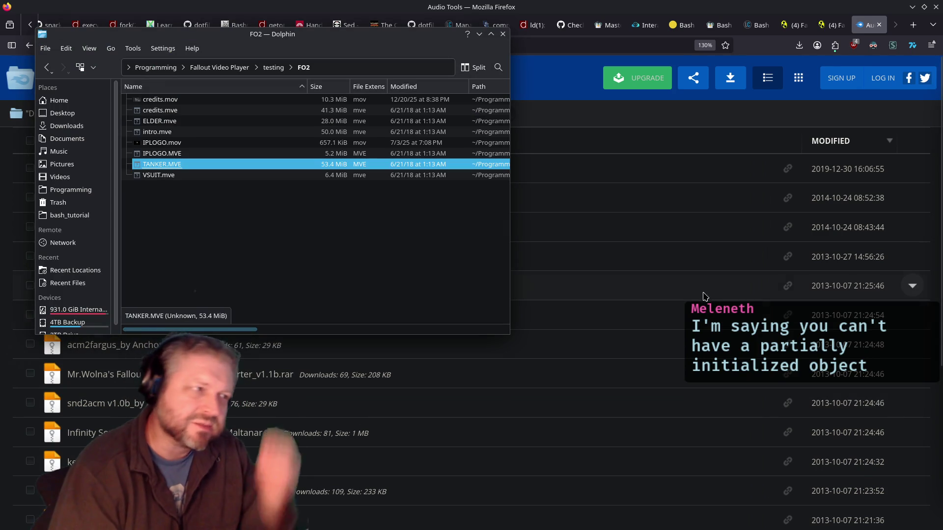
Browse from the 2TB Drive through Fallout 2 Mod and ^Quantum's Mod^ to Modding Software.
click(63, 332)
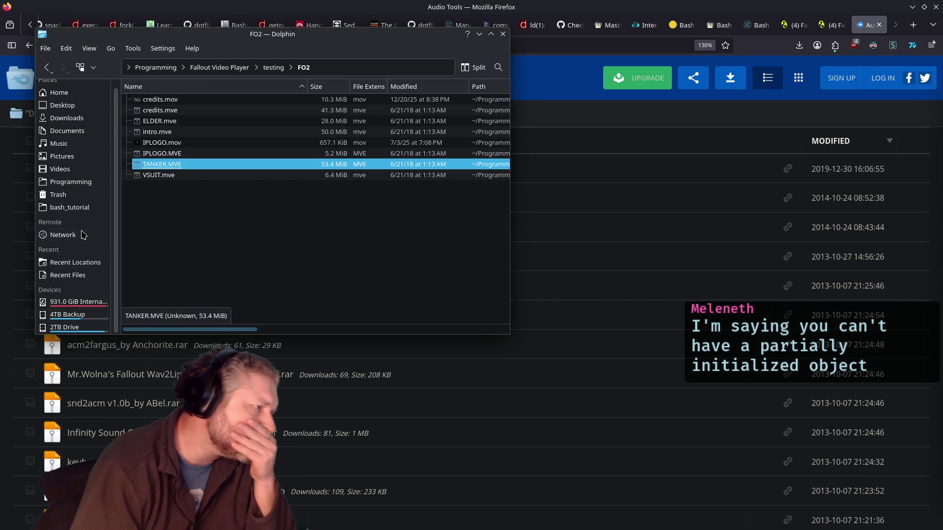
double_click(199, 142)
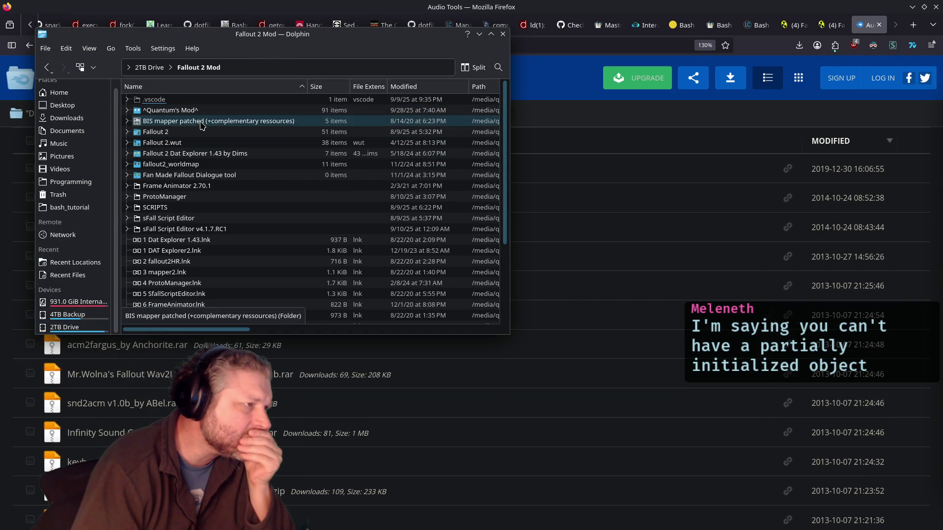
double_click(181, 115)
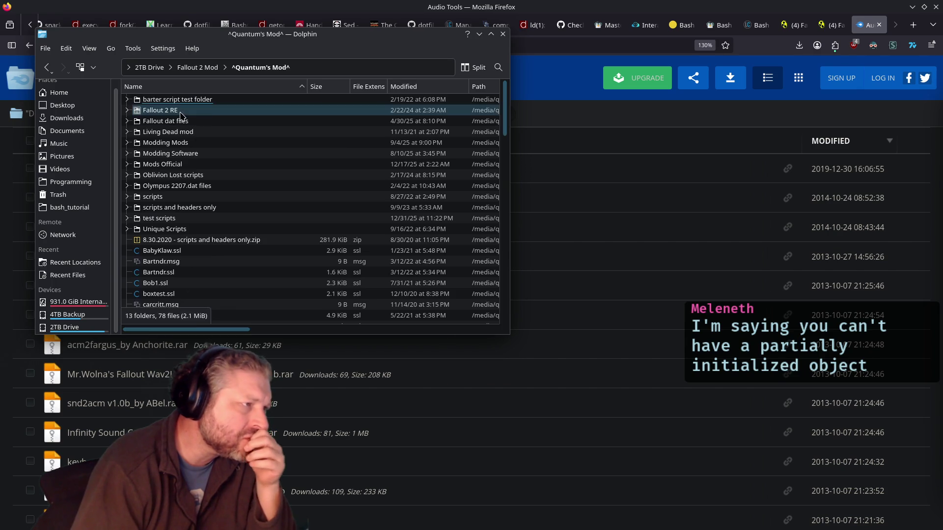
double_click(188, 154)
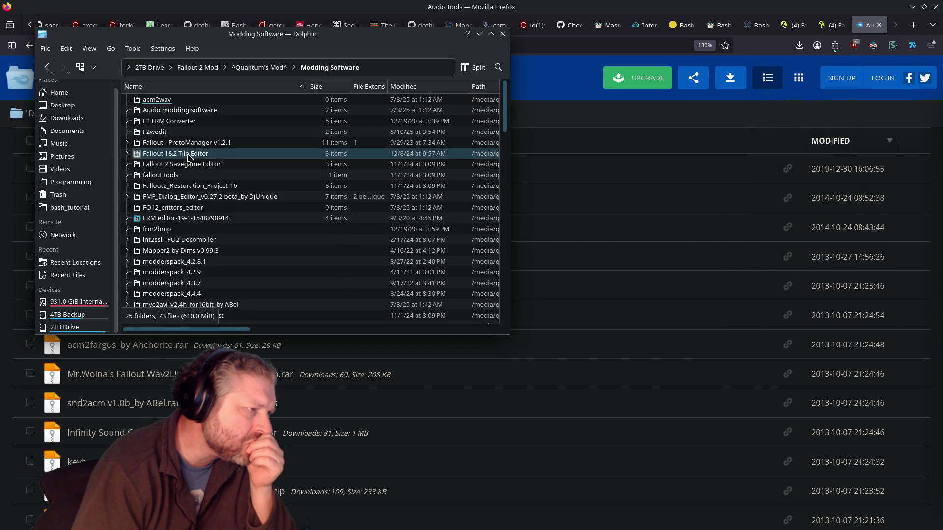
Inspect Audio modding software's dltcep-master, libs and acm2wav folders, returning to Modding Software.
double_click(182, 111)
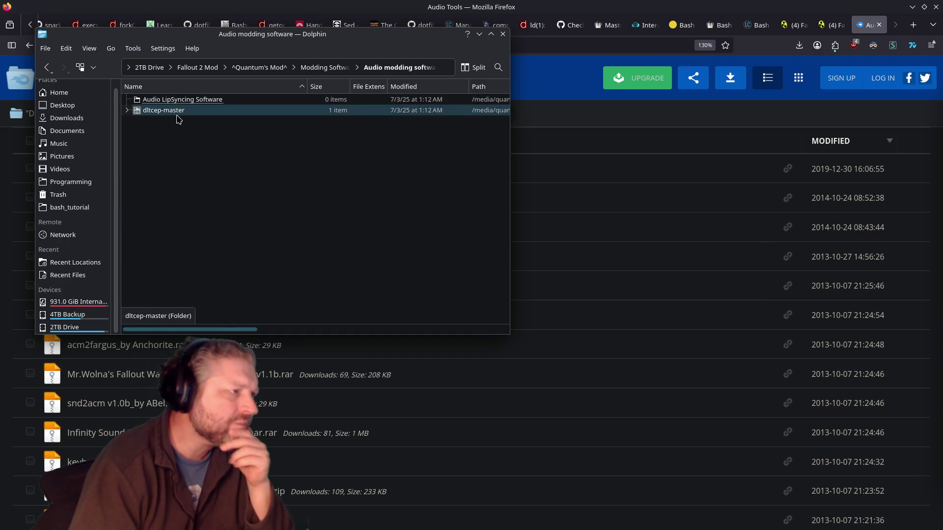
click(127, 110)
double_click(153, 112)
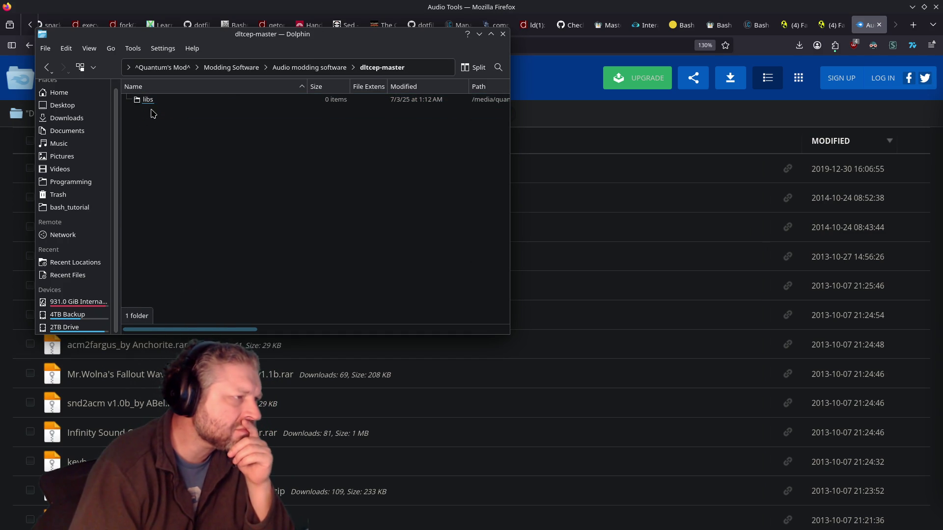
double_click(157, 100)
key(BackSpace)
key(BackSpace)
key(BackSpace)
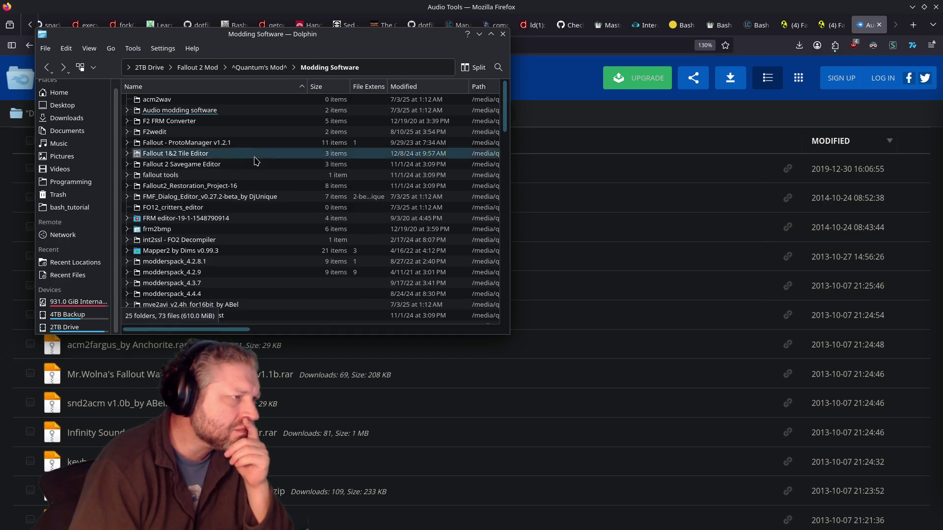
double_click(167, 101)
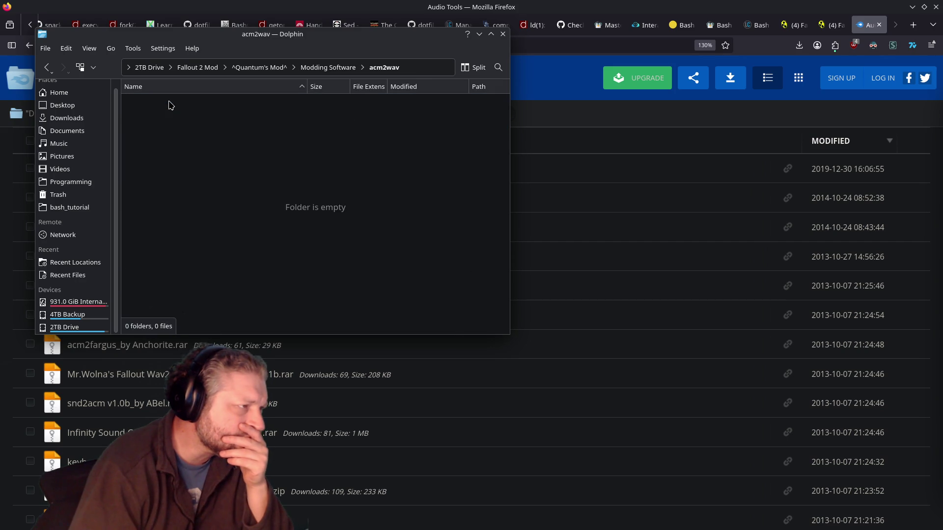
key(BackSpace)
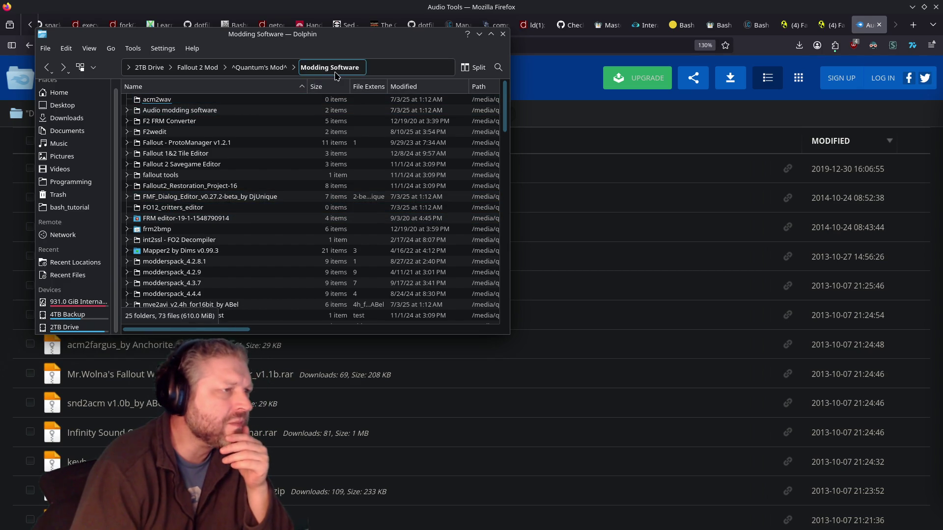
Check Audio LipSyncing Software and fallout tools, then select Fallout2_Restoration_Project-16.
click(174, 110)
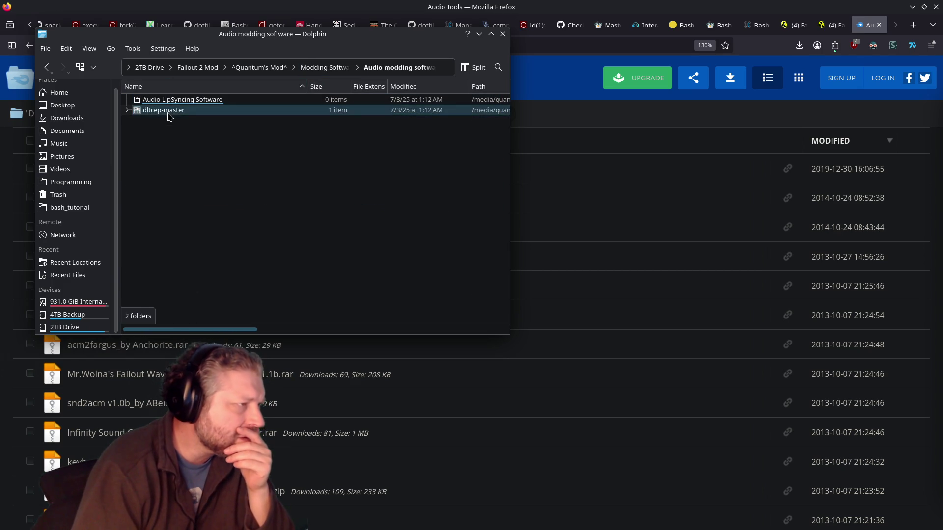
click(177, 101)
key(alt+Left)
key(alt+Left)
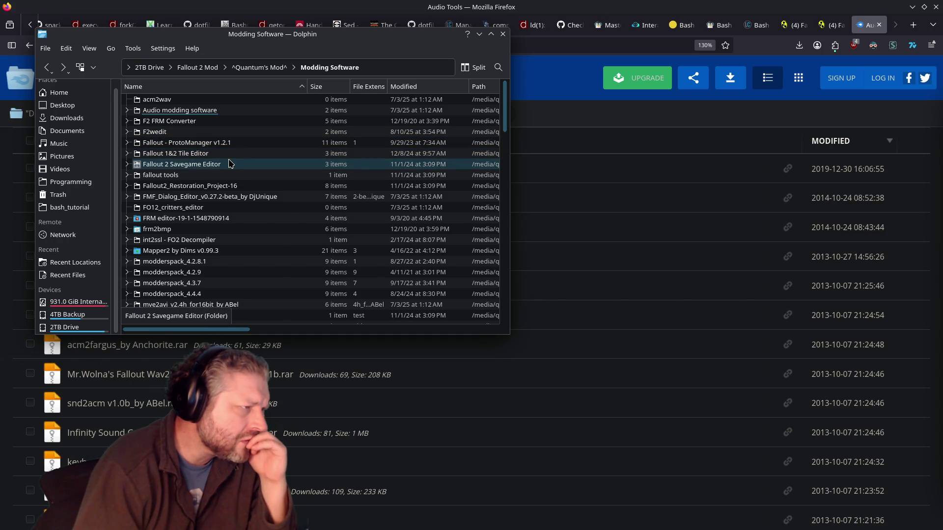
click(213, 179)
double_click(214, 179)
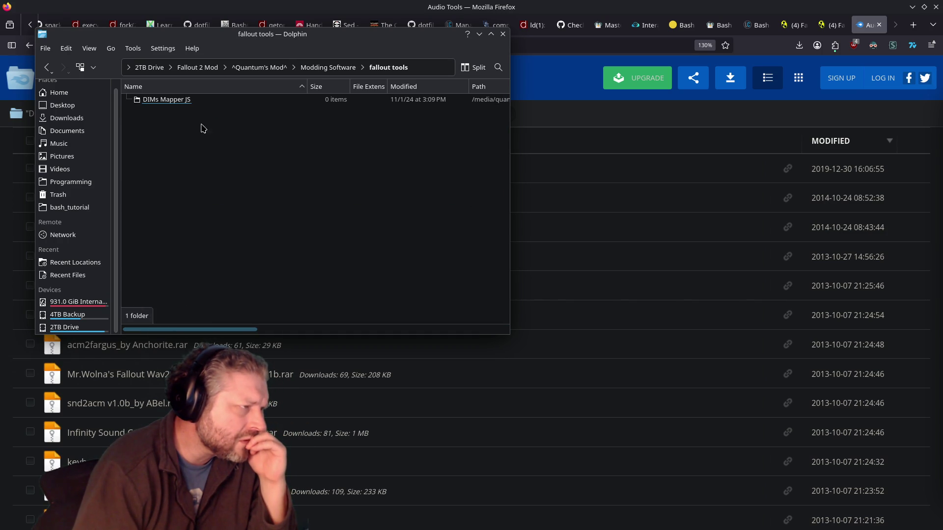
key(alt+Left)
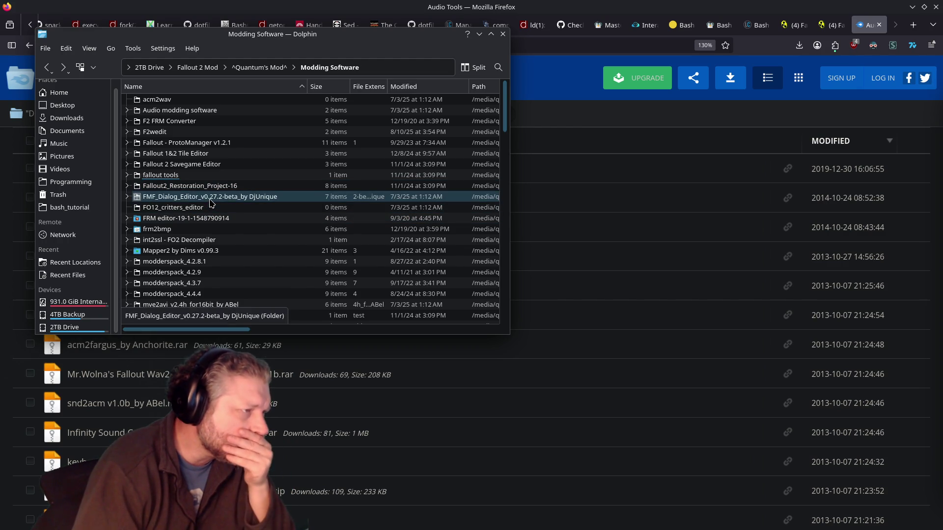
click(212, 185)
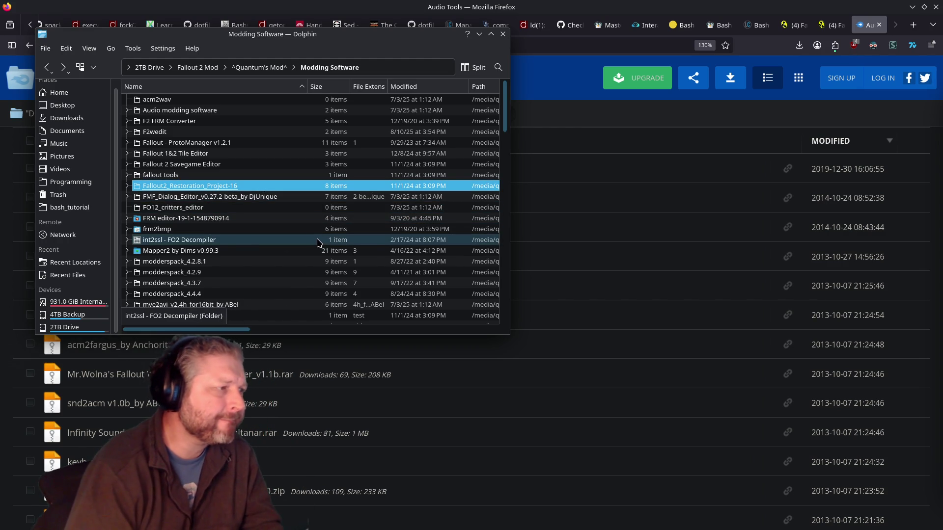
Open Fallout2_Restoration_Project-16, then go back up to the ^Quantum's Mod^ folder.
key(alt+Left)
double_click(286, 146)
double_click(234, 186)
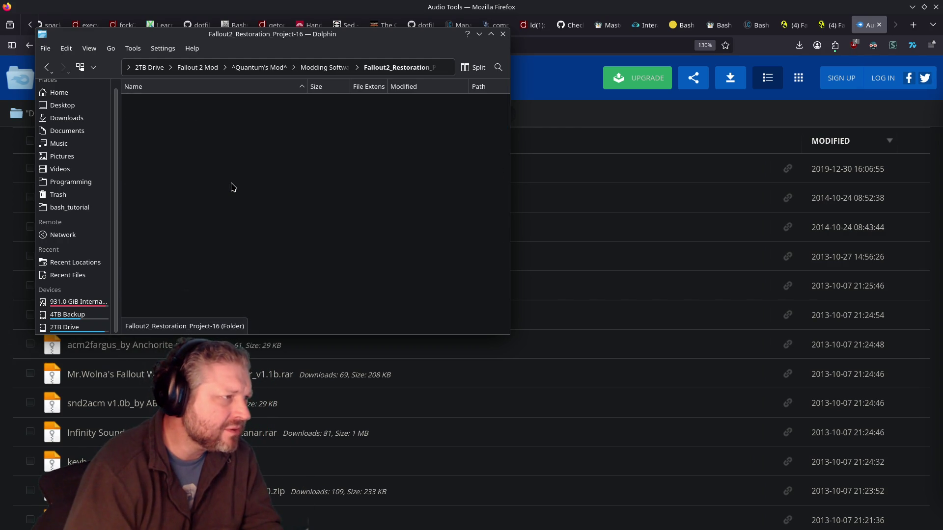
key(alt+Left)
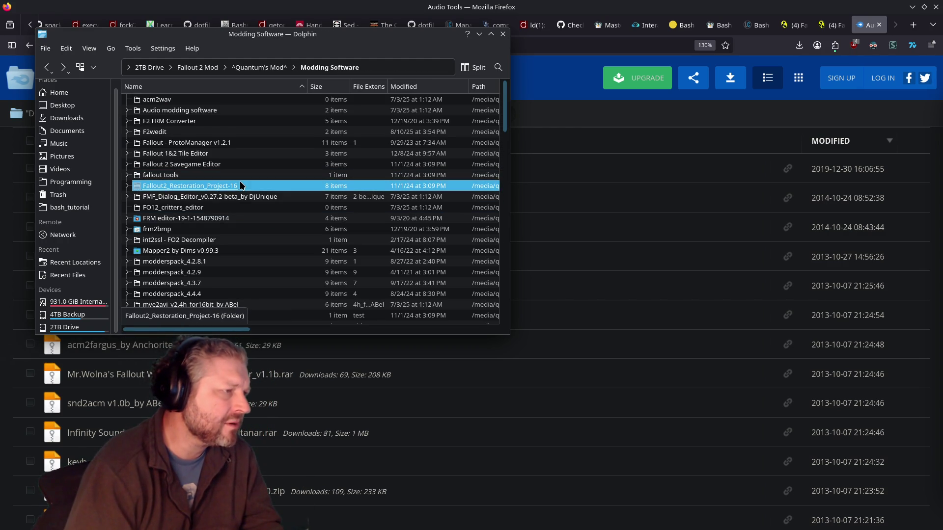
key(alt+Left)
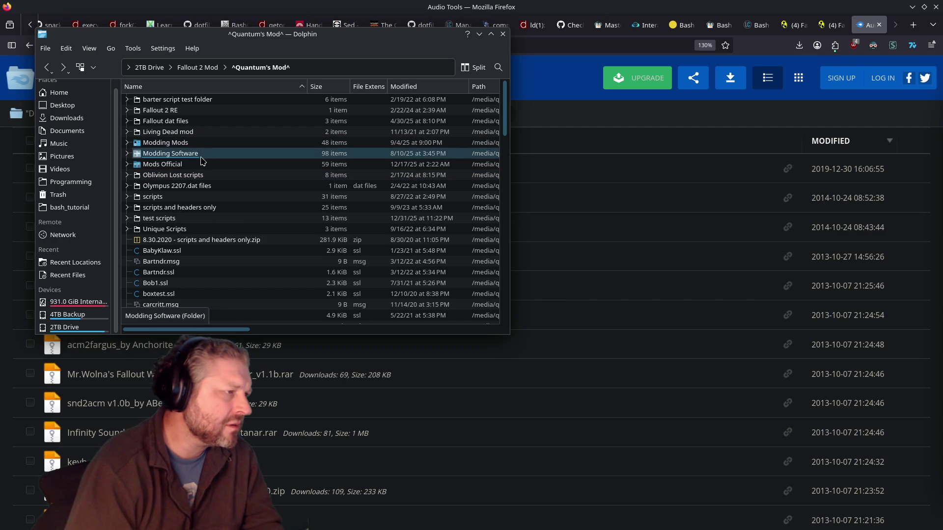
Check the Mods Official and Modding Mods folders, then return to Modding Software.
double_click(260, 164)
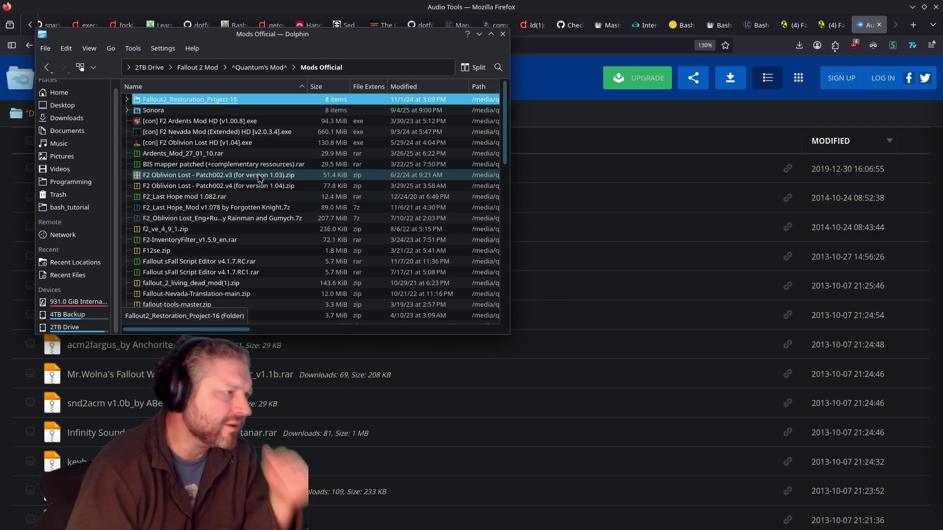
key(alt+Left)
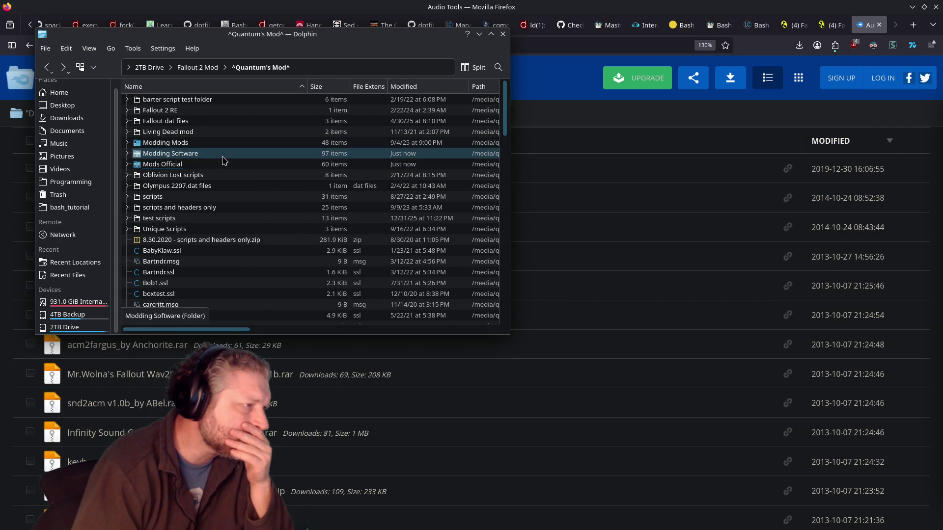
double_click(221, 143)
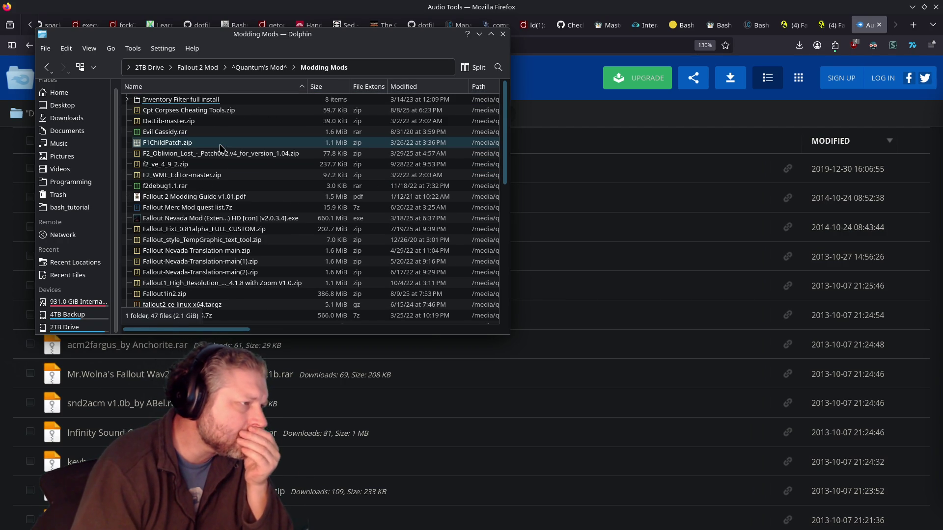
key(alt+Left)
double_click(217, 164)
key(alt+Left)
key(Up)
key(Return)
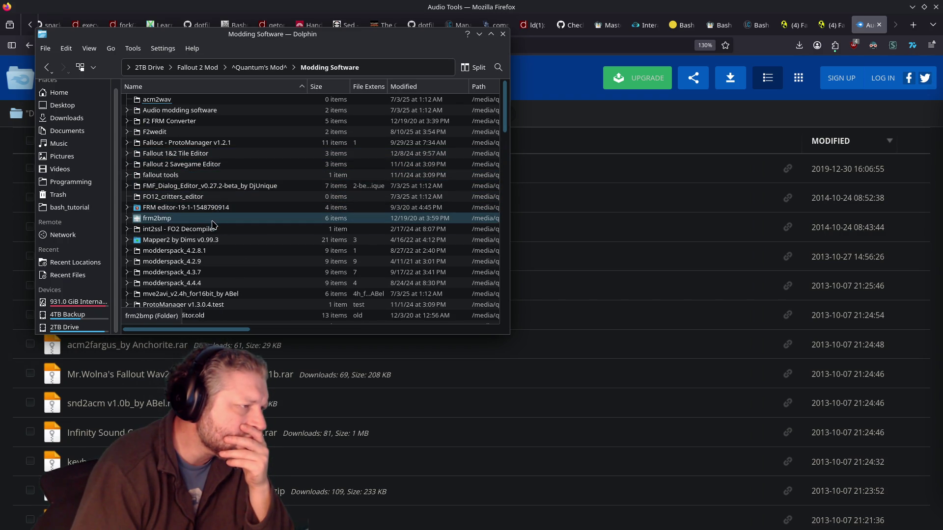
scroll(227, 258, down, 3)
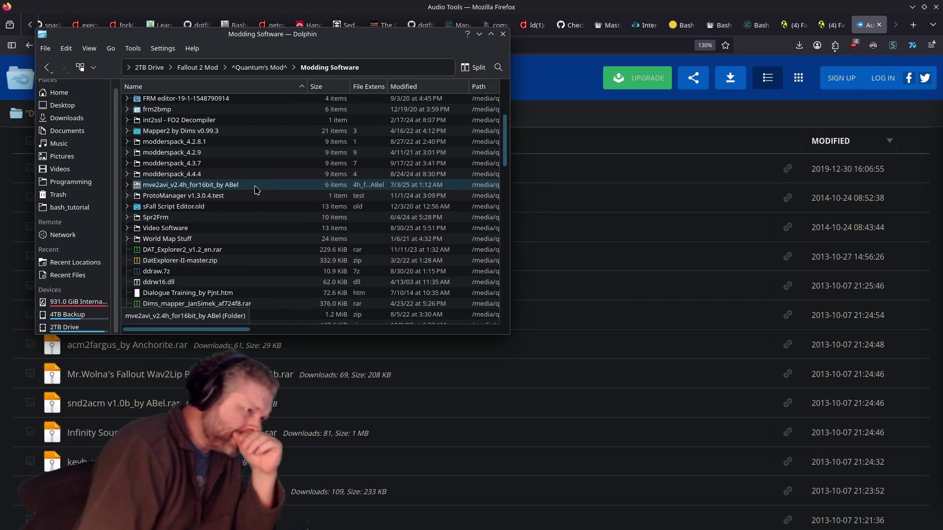
scroll(255, 191, down, 3)
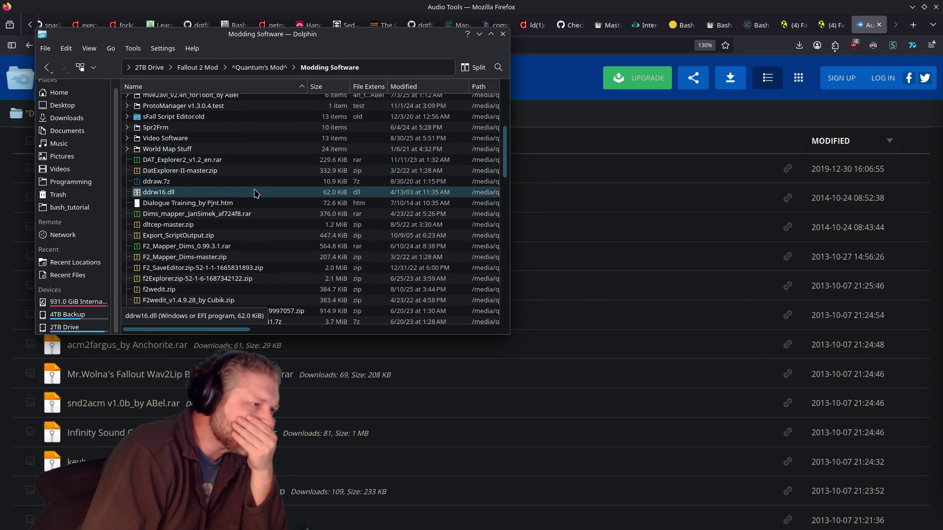
scroll(253, 196, down, 10)
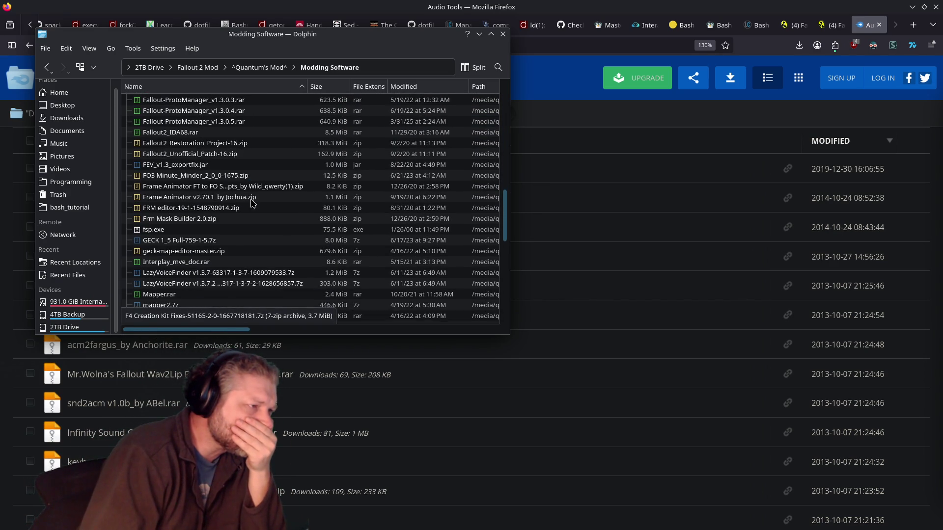
scroll(251, 201, down, 6)
scroll(250, 202, down, 6)
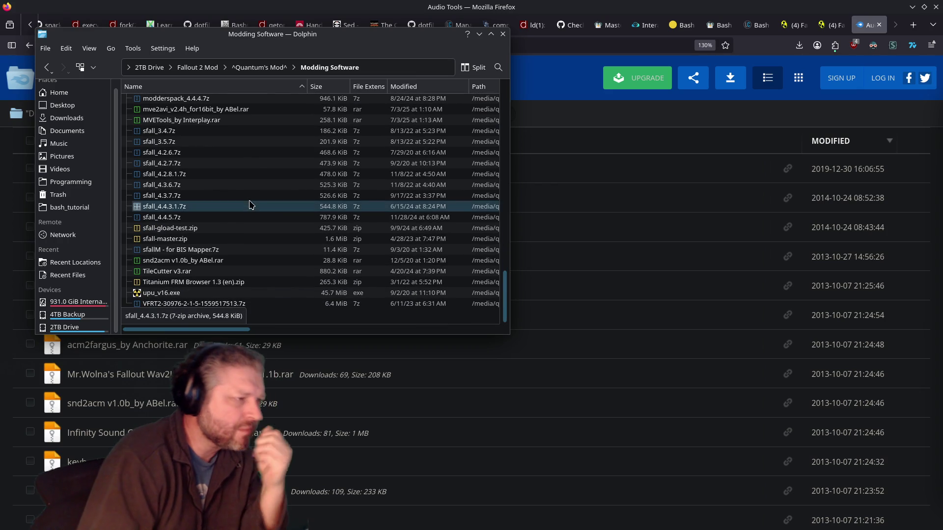
double_click(212, 260)
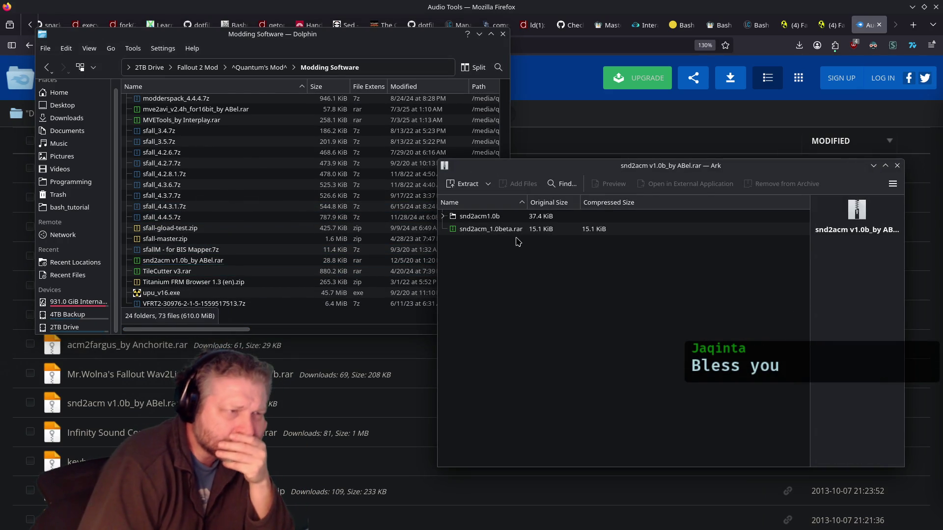
double_click(500, 217)
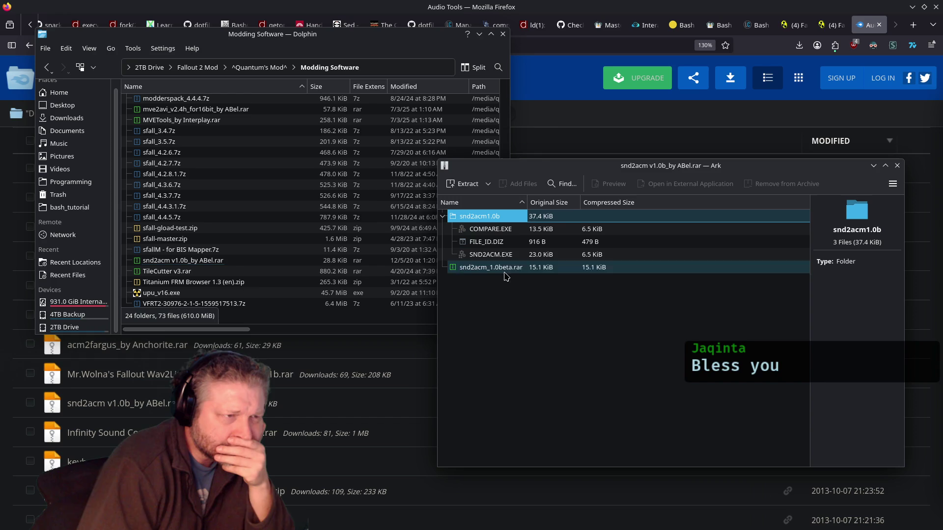
double_click(506, 273)
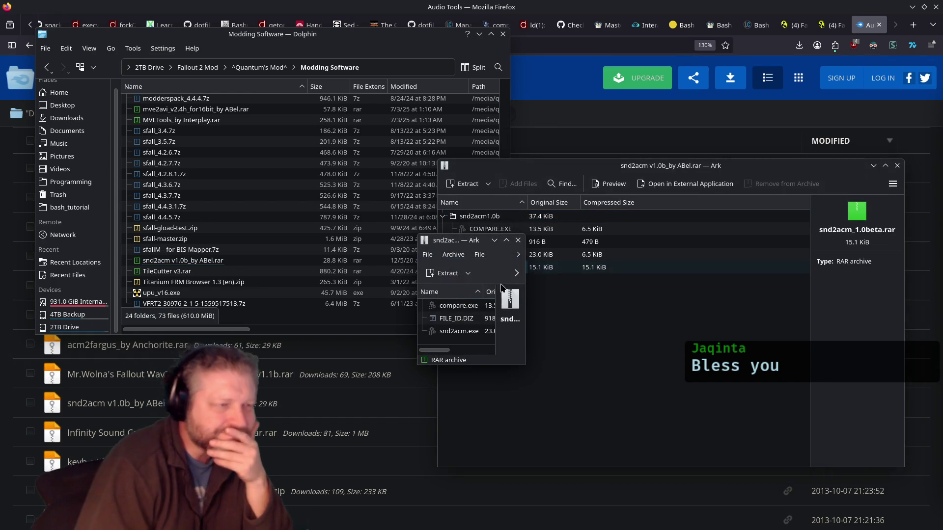
drag(527, 366, 666, 421)
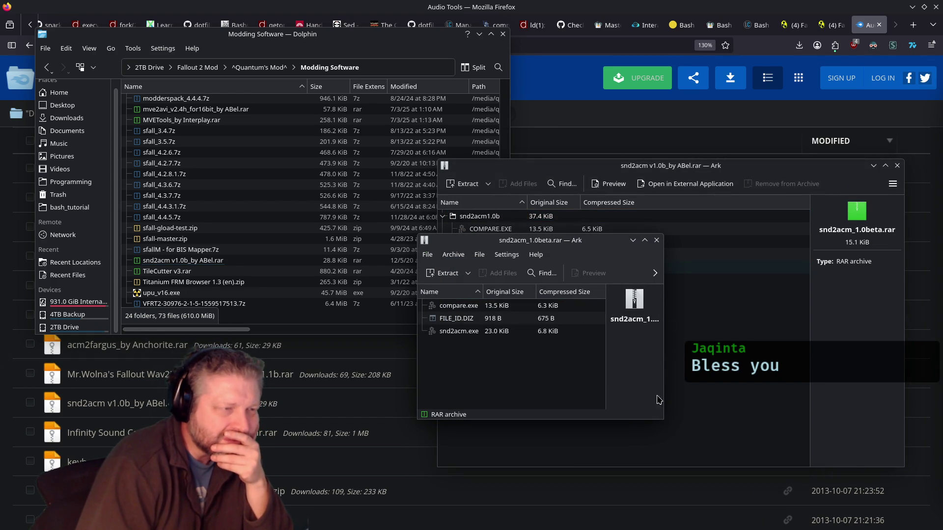
click(656, 240)
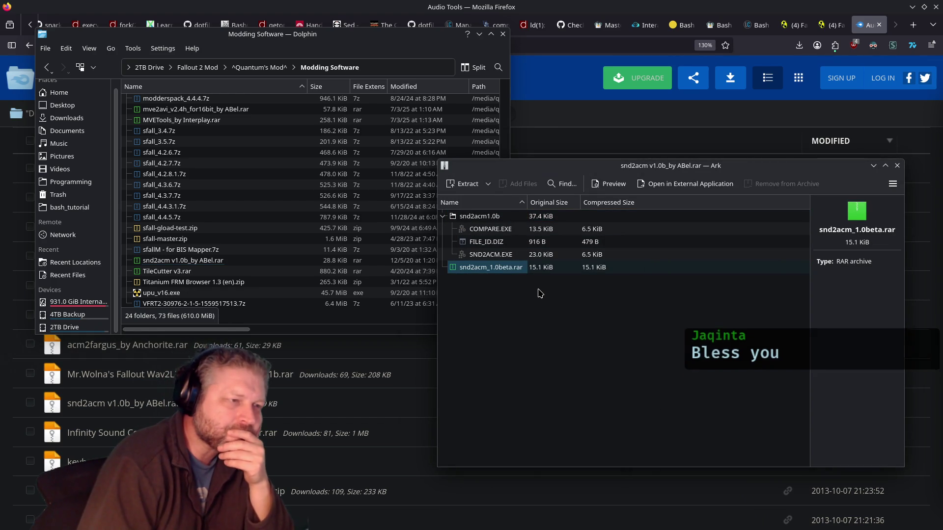
click(897, 165)
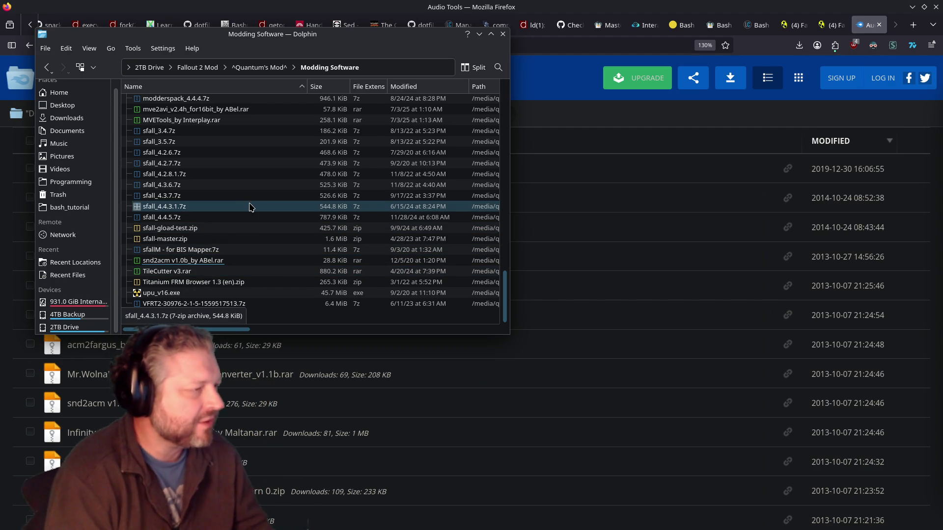
click(502, 33)
Close the Audio Tools, Fallout Database and all other tabs except the avi2mve thread.
click(878, 25)
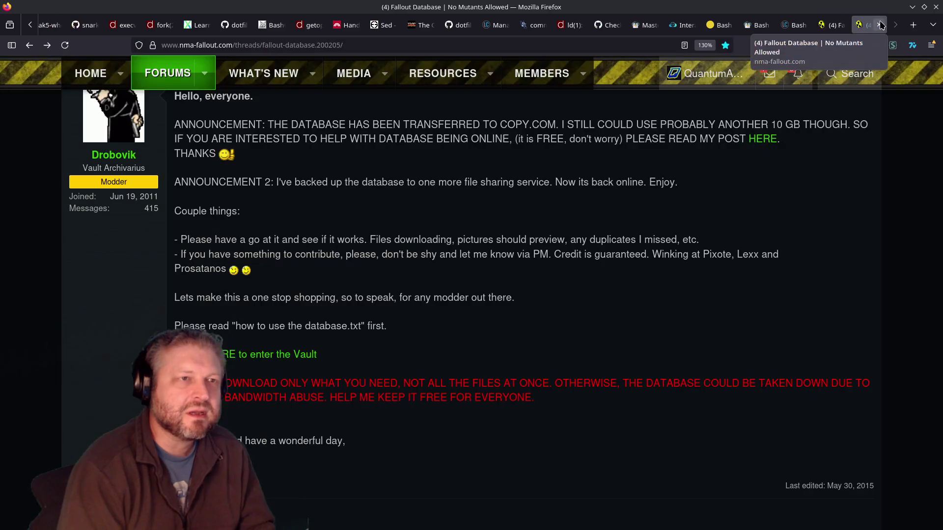
click(879, 25)
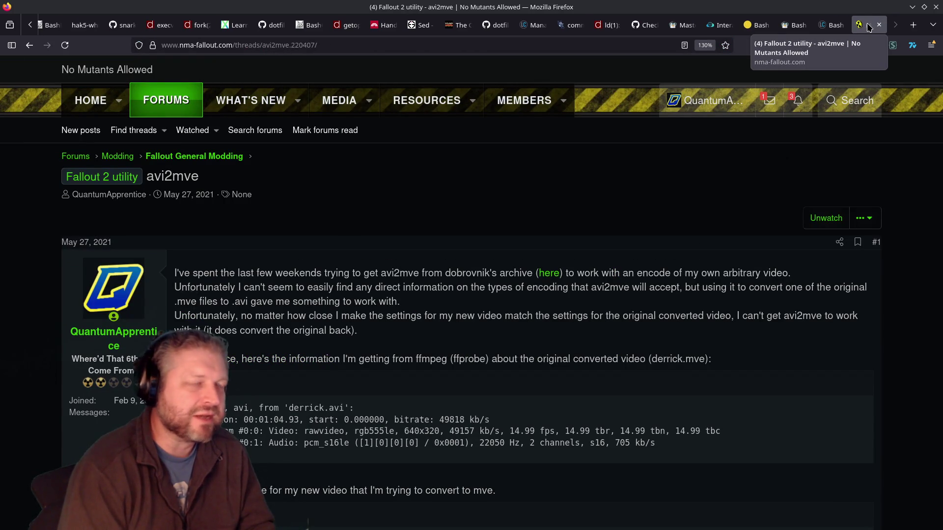
right_click(870, 30)
click(740, 4)
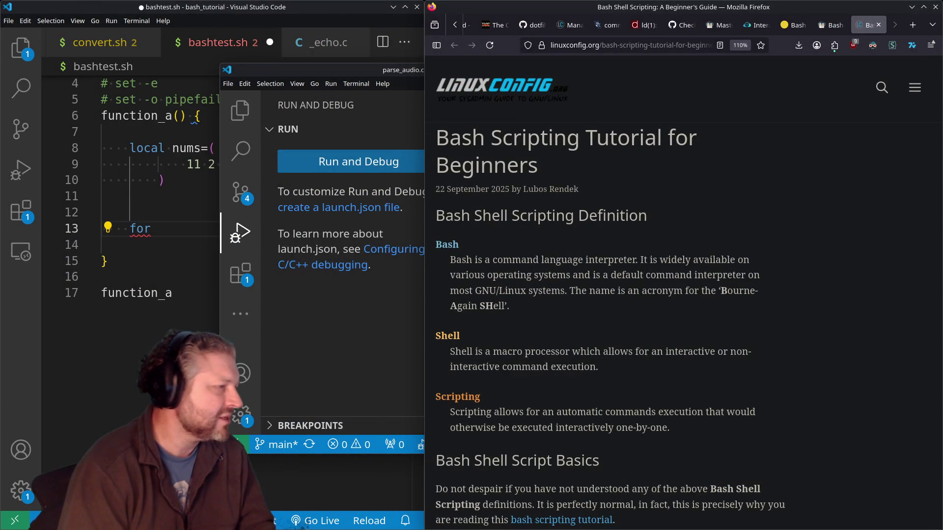
Bring the parse_audio.cpp VS Code window forward and close it.
click(380, 74)
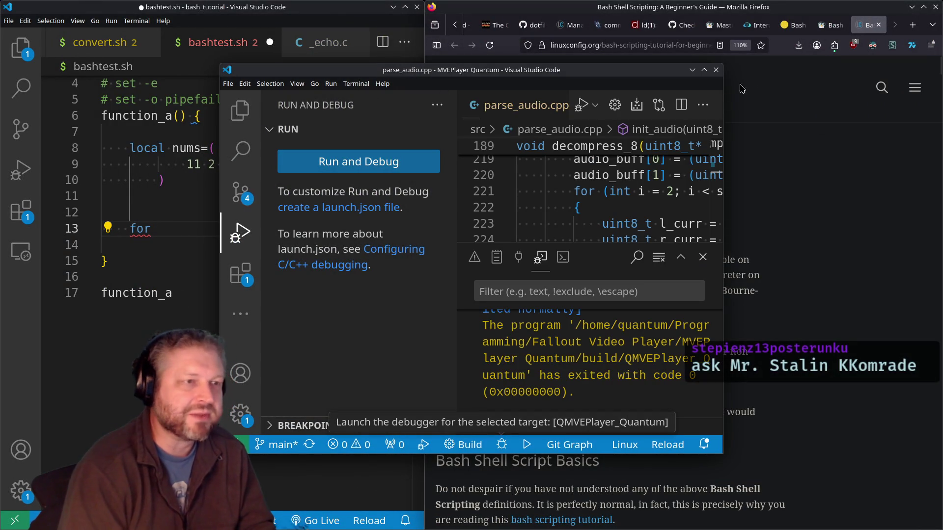
click(716, 71)
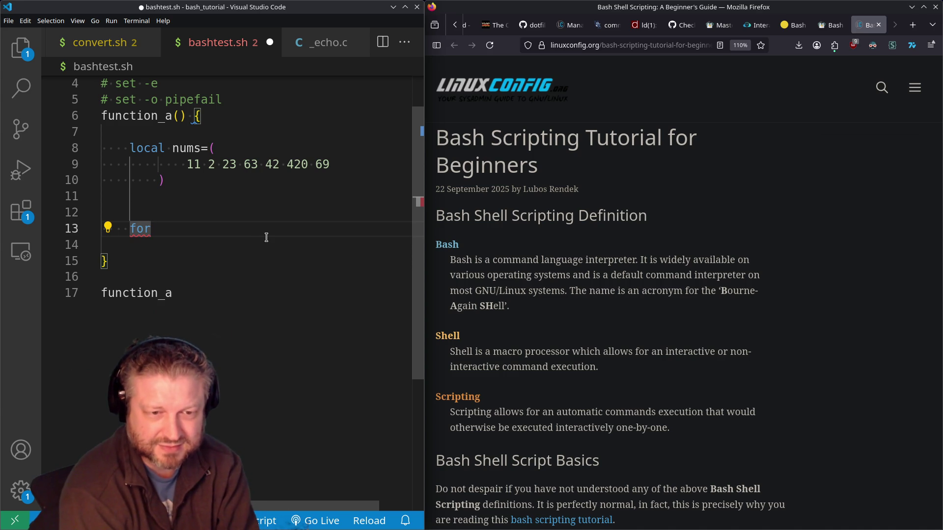
Launch Dolphin with Super+E, centre its window, and show the 2TB Drive's folders.
key(super+e)
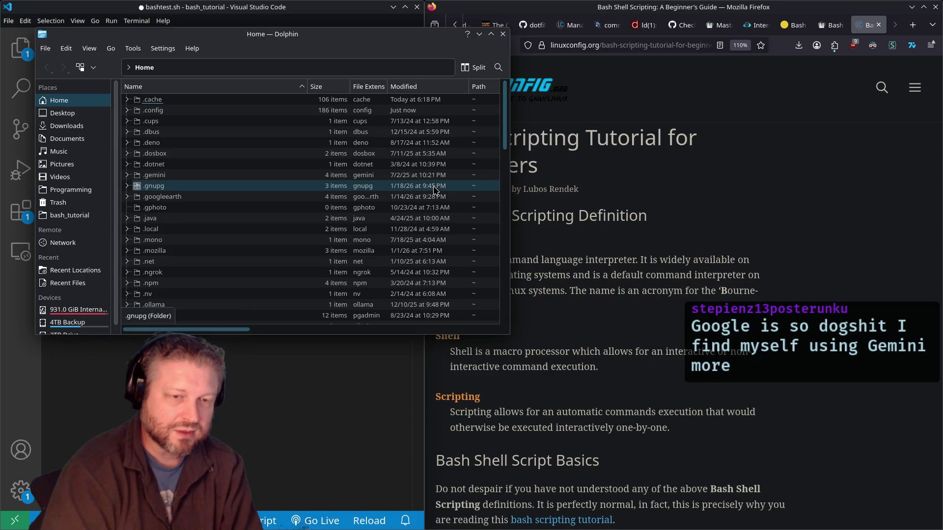
drag(368, 44, 567, 113)
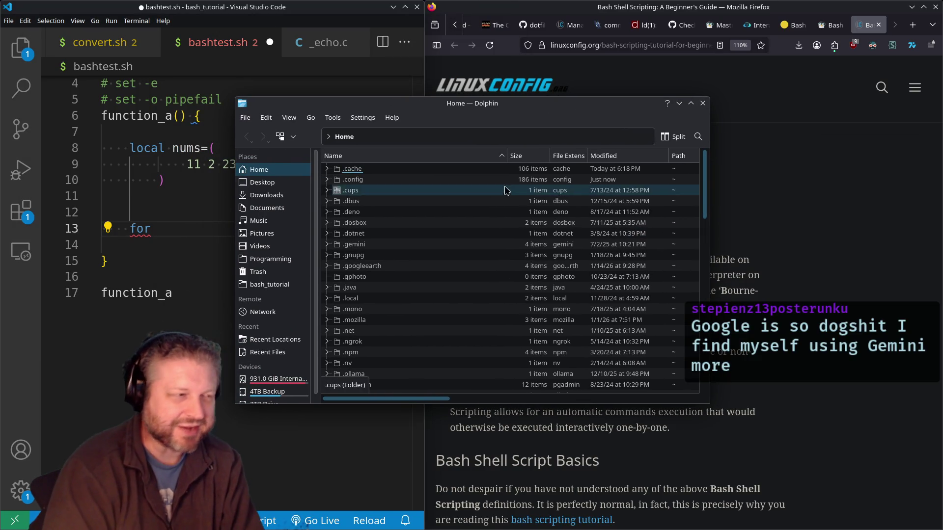
scroll(272, 384, down, 1)
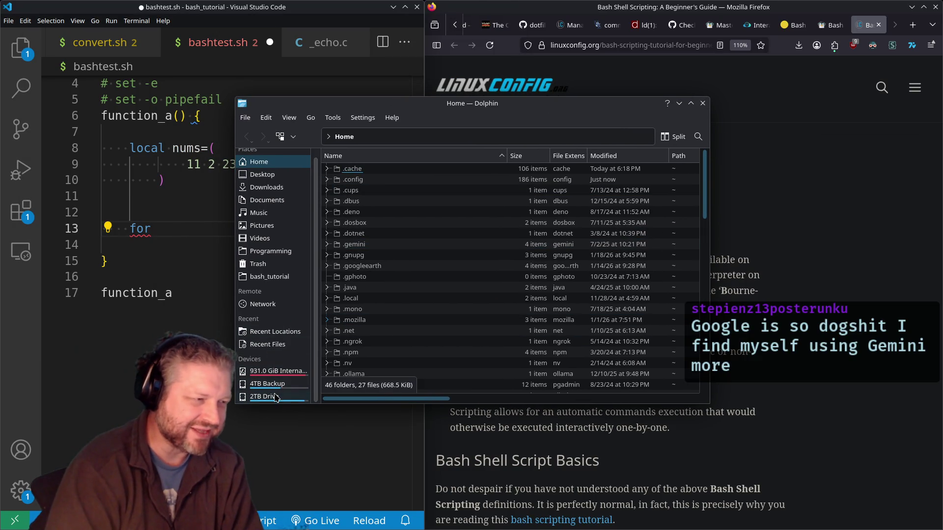
click(276, 398)
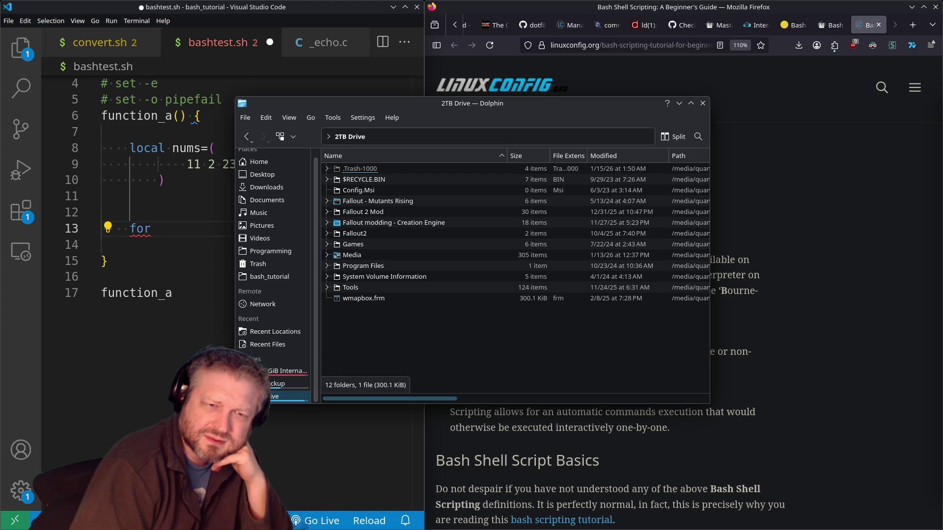
Navigate Fallout 2 Mod > ^Quantum's Mod^ > Fallout dat files > master.dat > sound > Speech > ELDER.
click(388, 213)
click(382, 180)
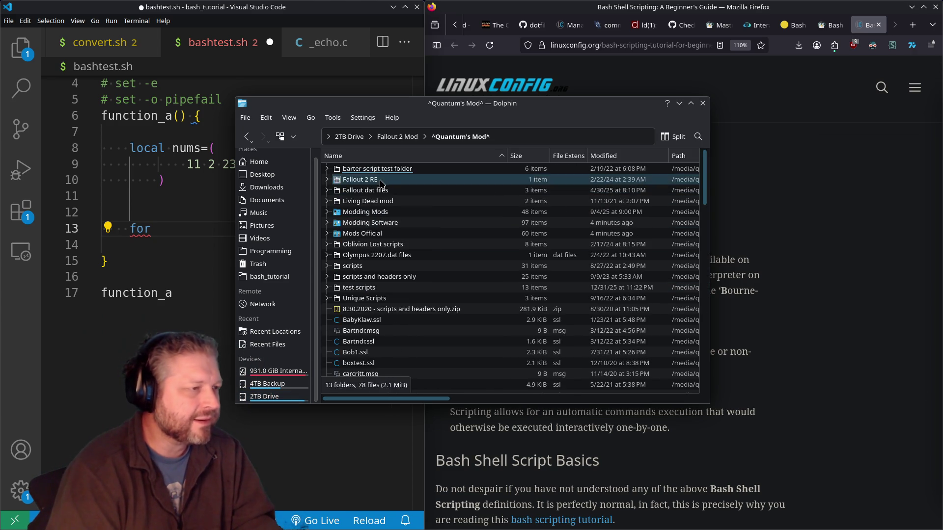
click(368, 191)
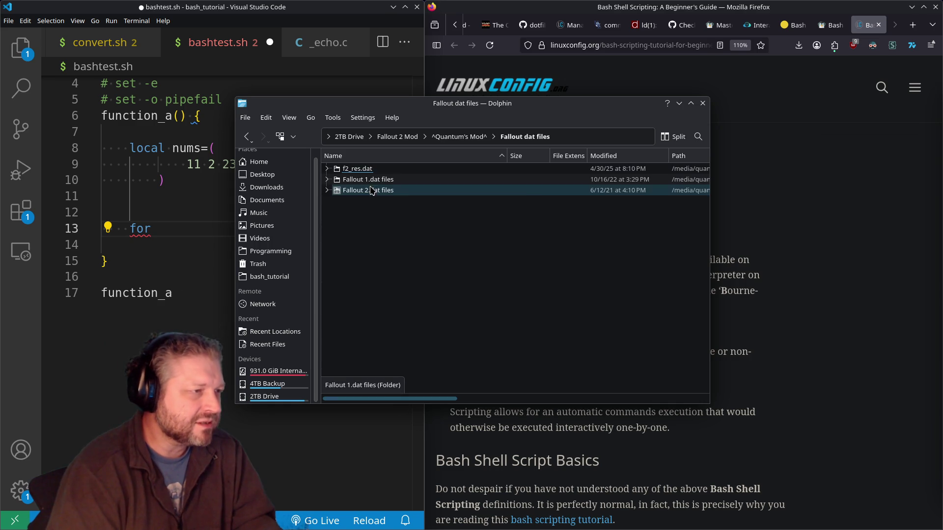
click(368, 190)
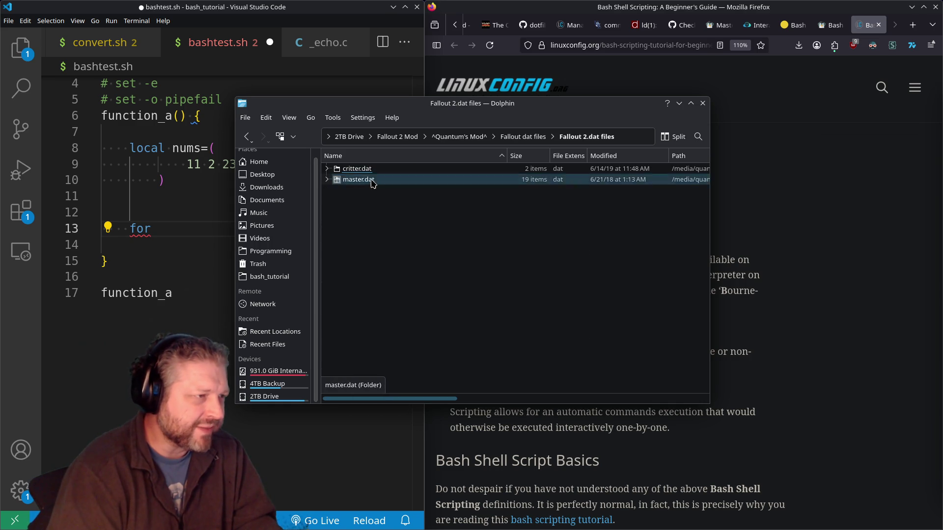
click(367, 180)
click(361, 234)
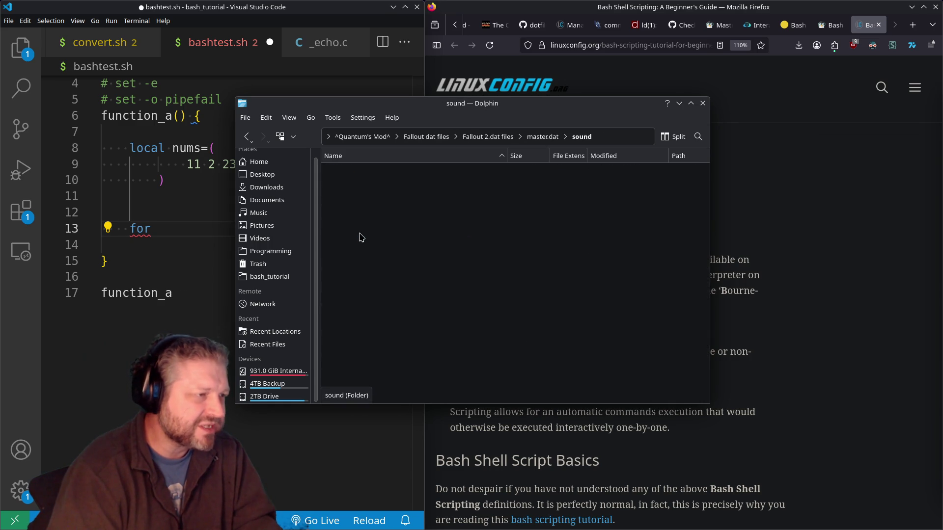
click(366, 180)
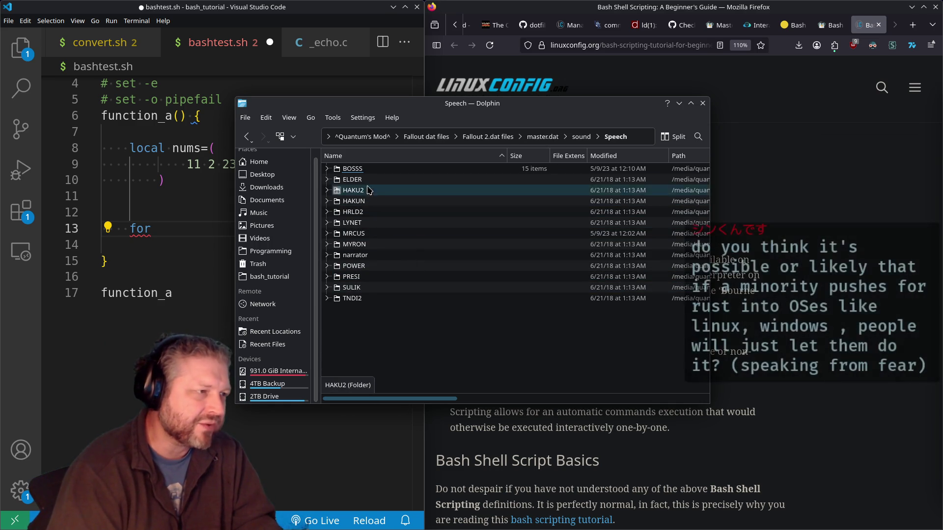
click(368, 179)
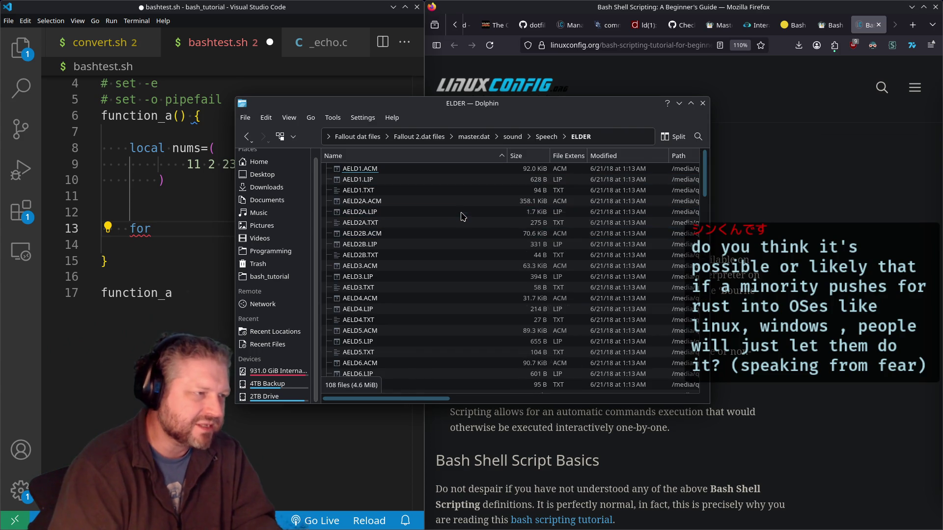
Dismiss the ELDER folder's context menu and place Dolphin beside the empty mpv window.
right_click(473, 231)
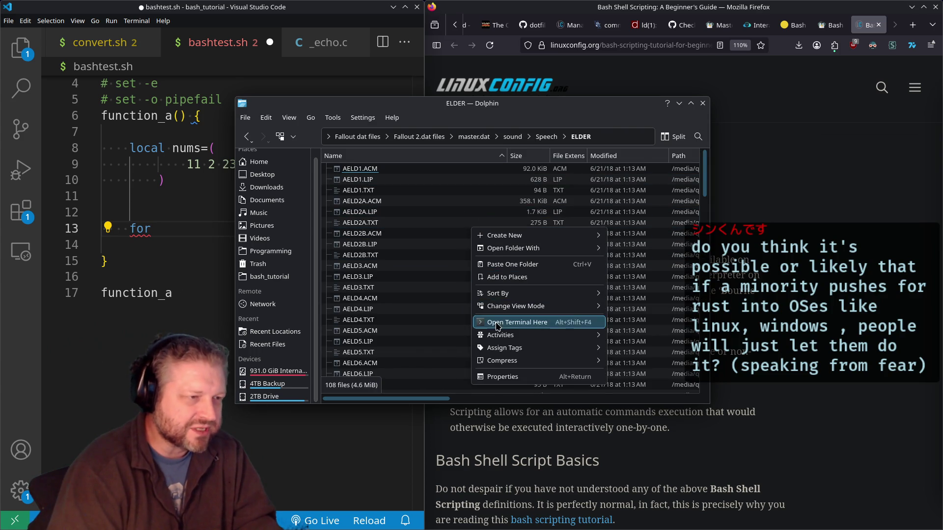
click(457, 221)
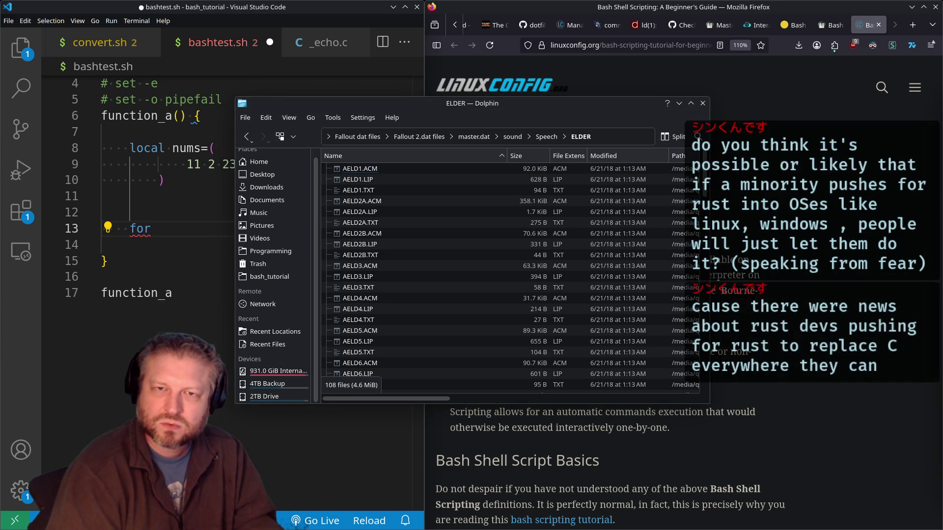
drag(547, 108, 711, 84)
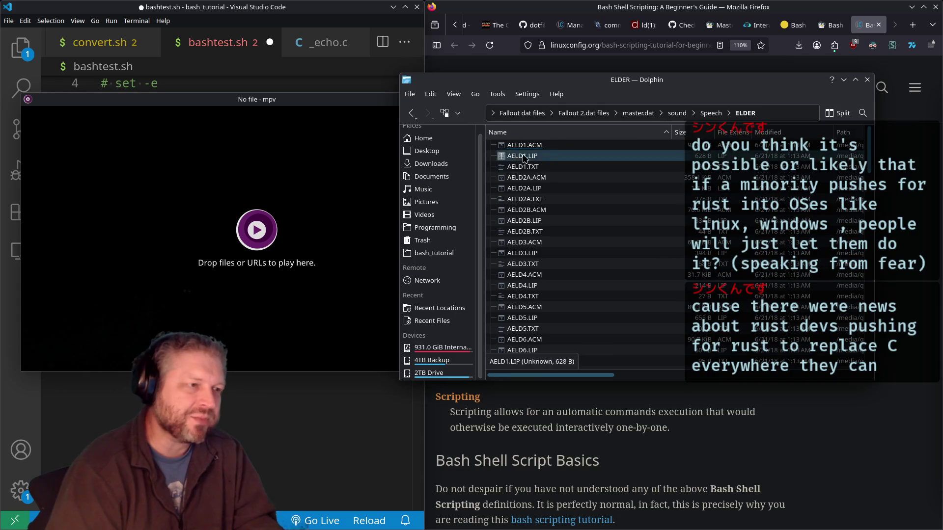
Play AELD2A.ACM in mpv, slowing it down to 0.25 speed.
key(Return)
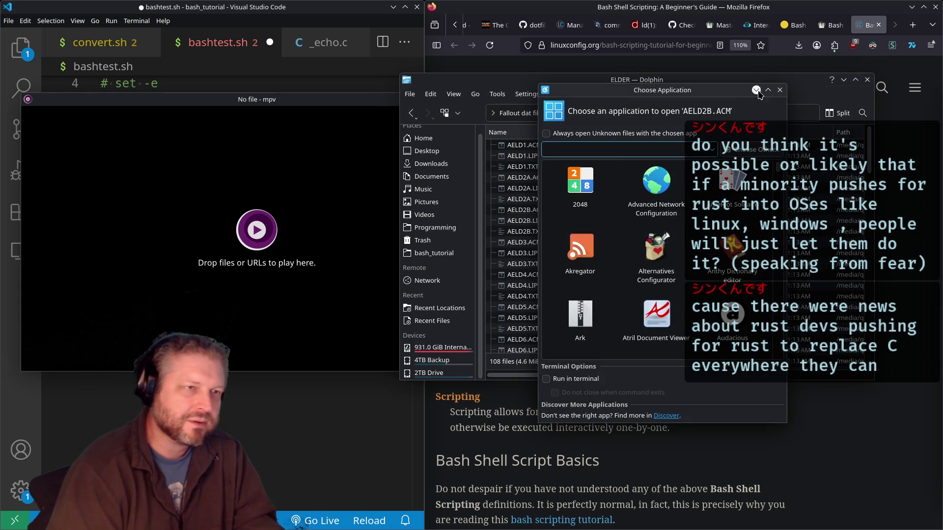
click(780, 85)
mouse_move(521, 181)
mouse_down()
mouse_move(269, 204)
mouse_move(275, 211)
mouse_up()
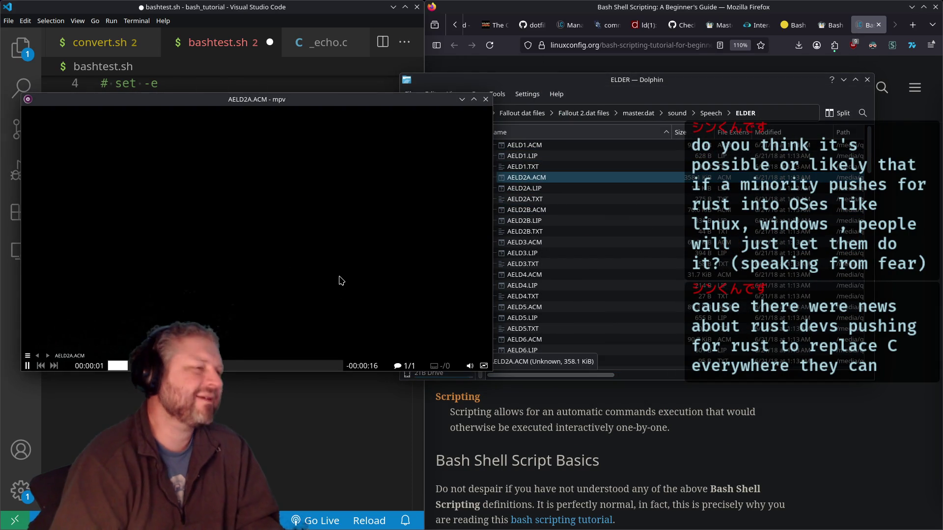
key(bracketright)
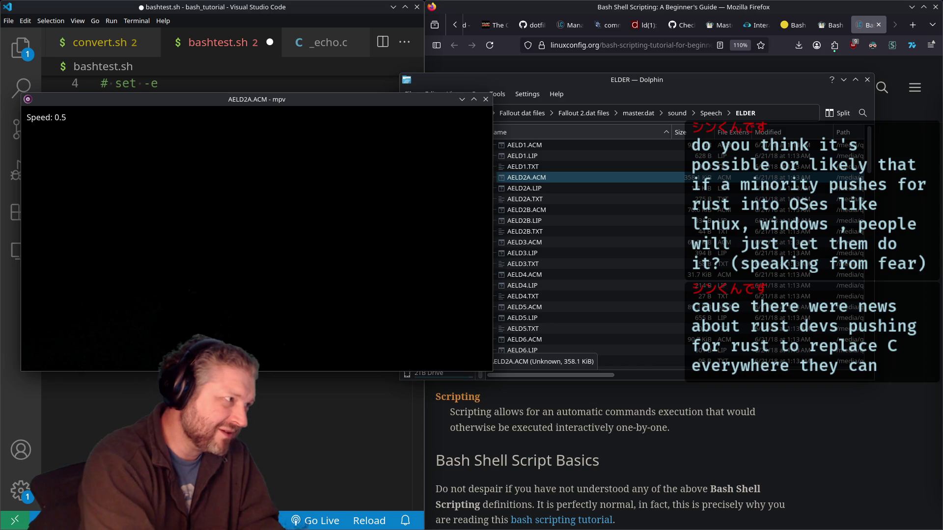
key(braceleft)
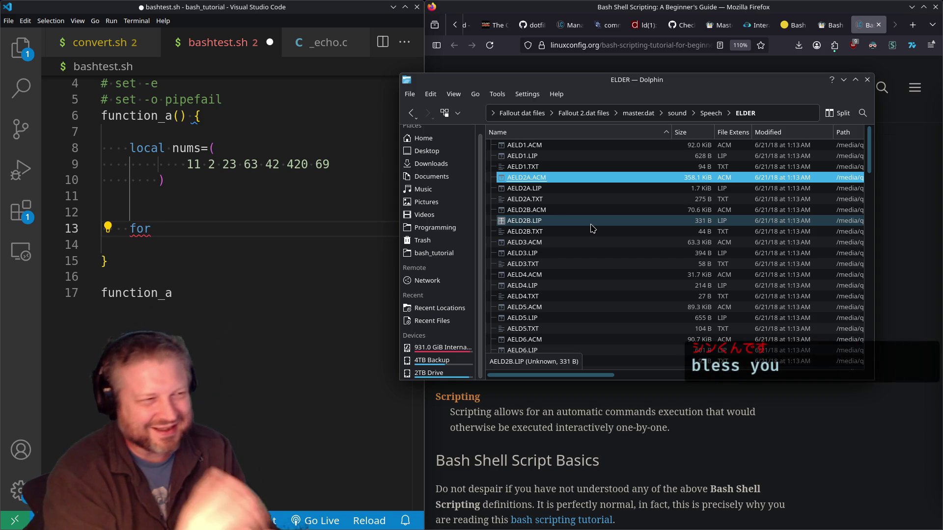
right_click(609, 225)
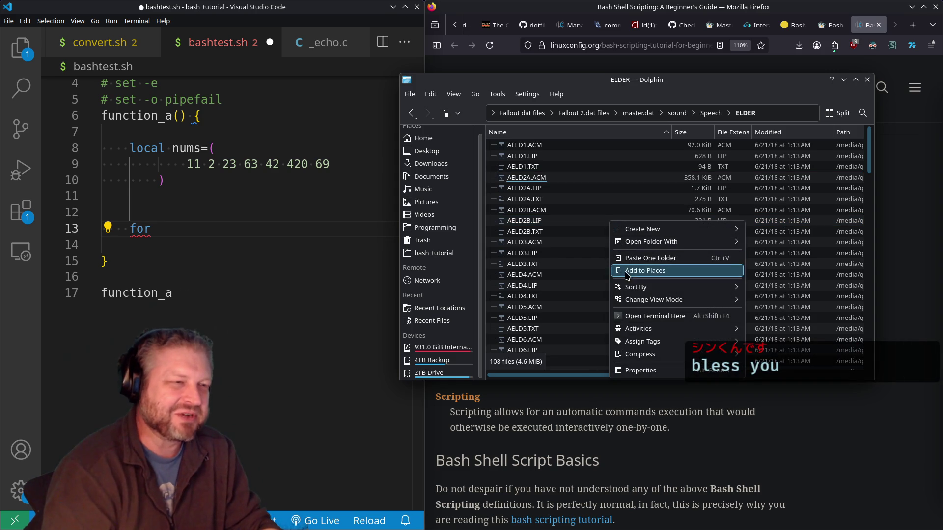
Open a resized terminal in the ELDER folder and list its files with ls.
click(643, 316)
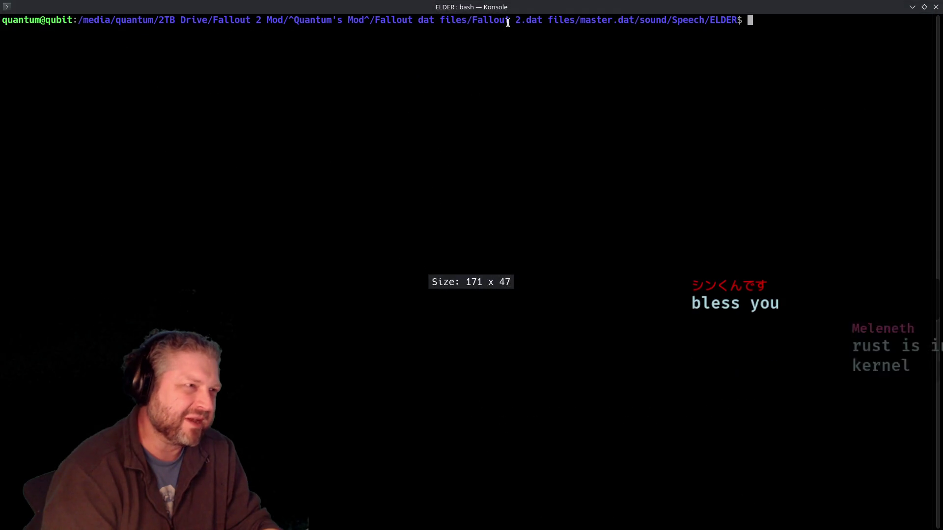
mouse_move(517, 7)
mouse_down()
mouse_move(421, 56)
mouse_move(381, 57)
mouse_up()
text(ls)
key(Return)
Play AELD10.ACM with ffplay, quit it, and exit the terminal.
text(ffplayt)
key(BackSpace)
key(BackSpace)
text(AELD10.)
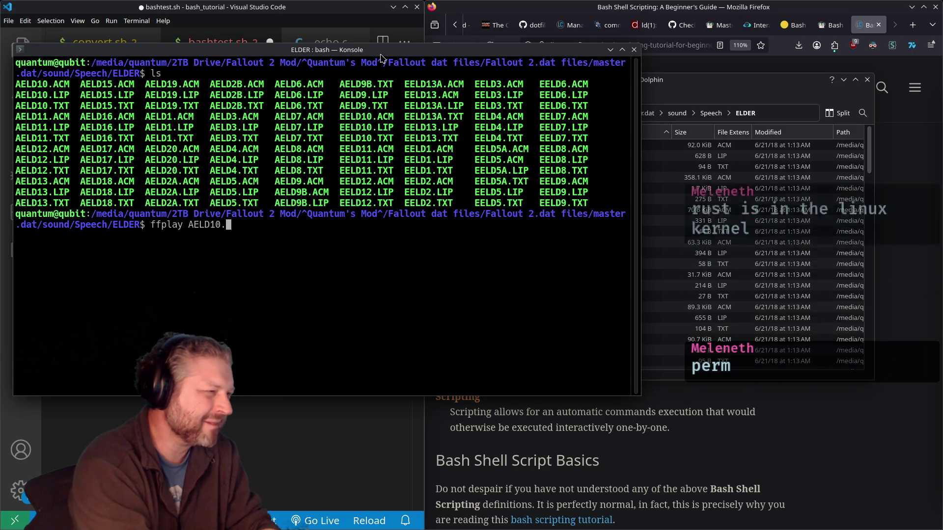
text(ACM)
key(Return)
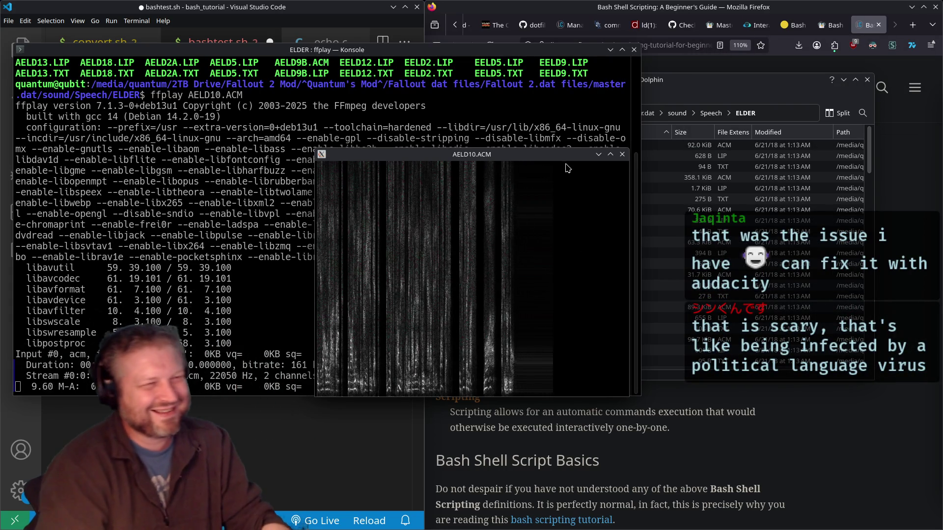
key(q)
text(ex)
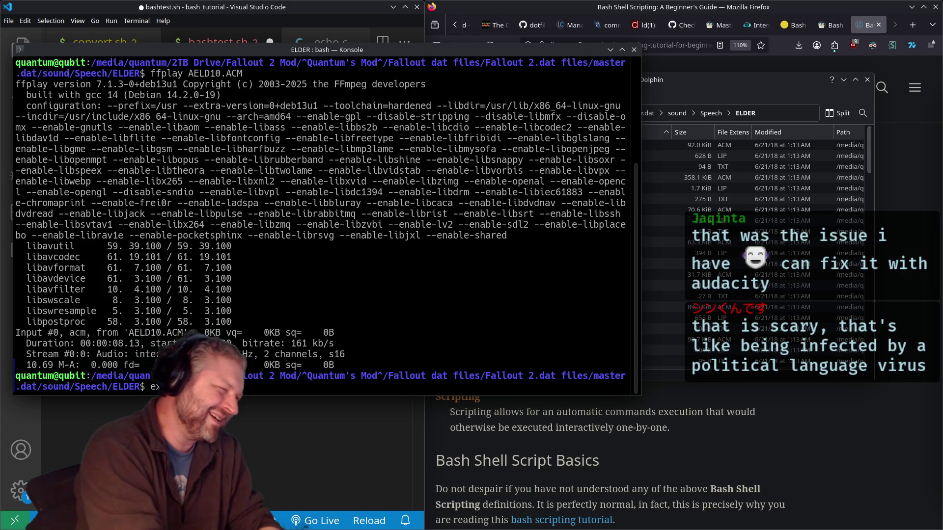
text(it)
key(Return)
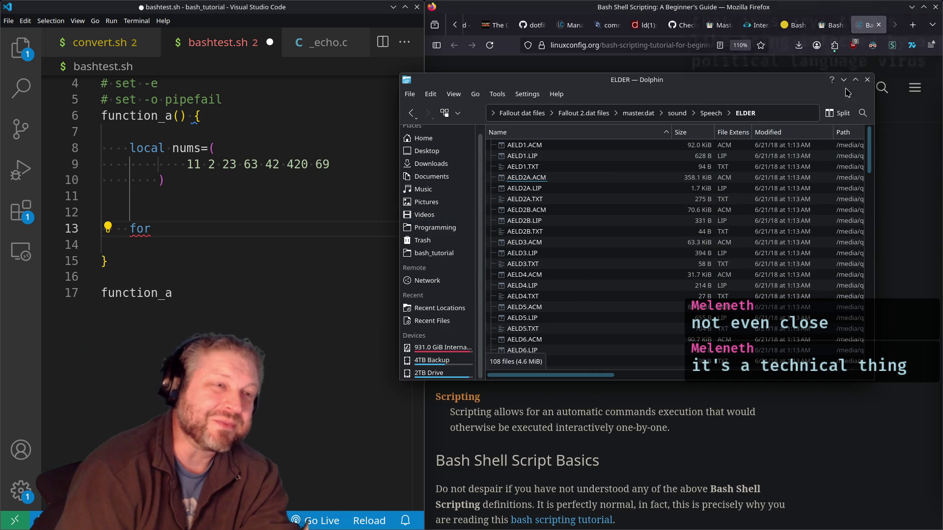
Close Dolphin, return to the w3schools Bash Loops page, then relaunch Dolphin at Home.
click(867, 80)
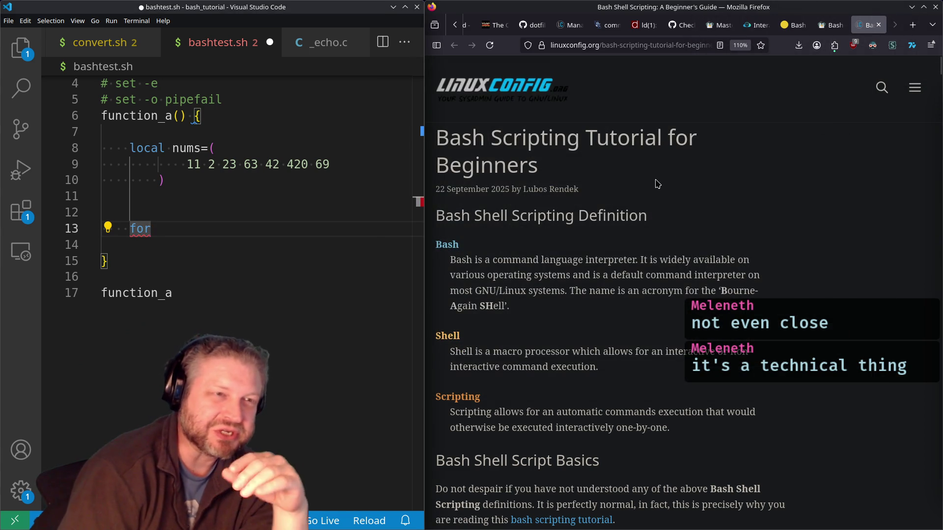
scroll(540, 25, up, 5)
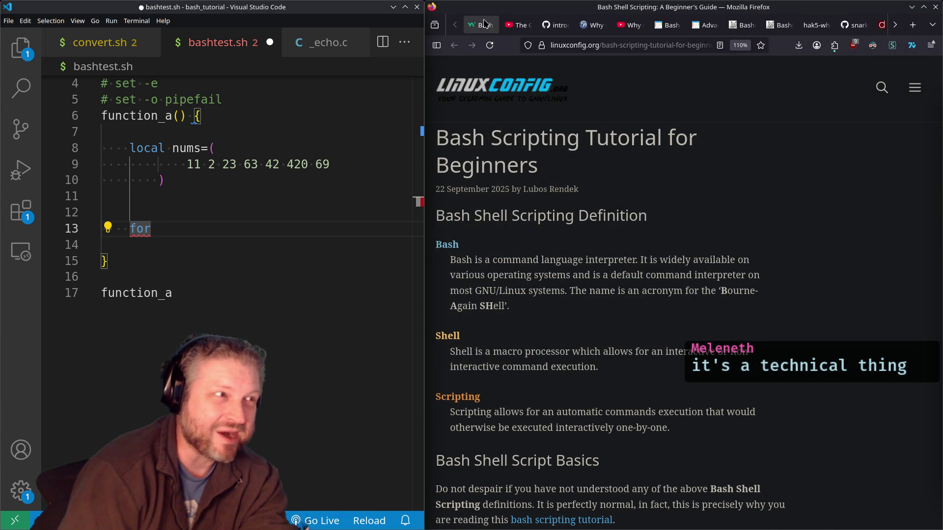
click(485, 24)
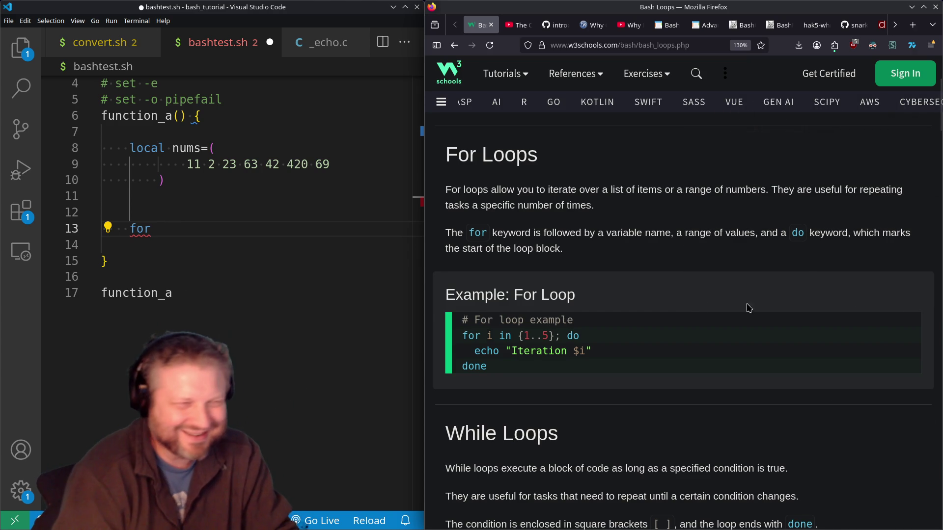
key(super+e)
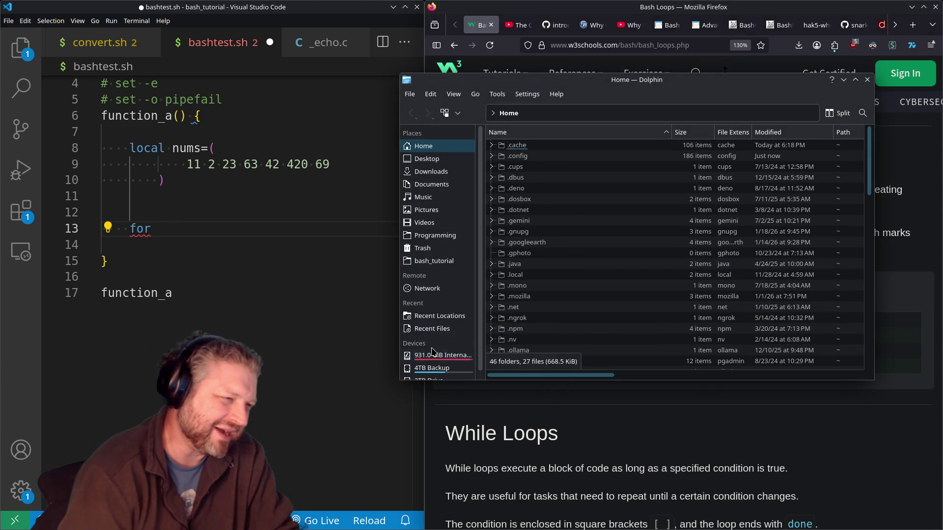
Browse the 2TB Drive through ^Quantum's Mod^ and Fallout dat files into master.dat.
scroll(432, 351, down, 1)
click(442, 373)
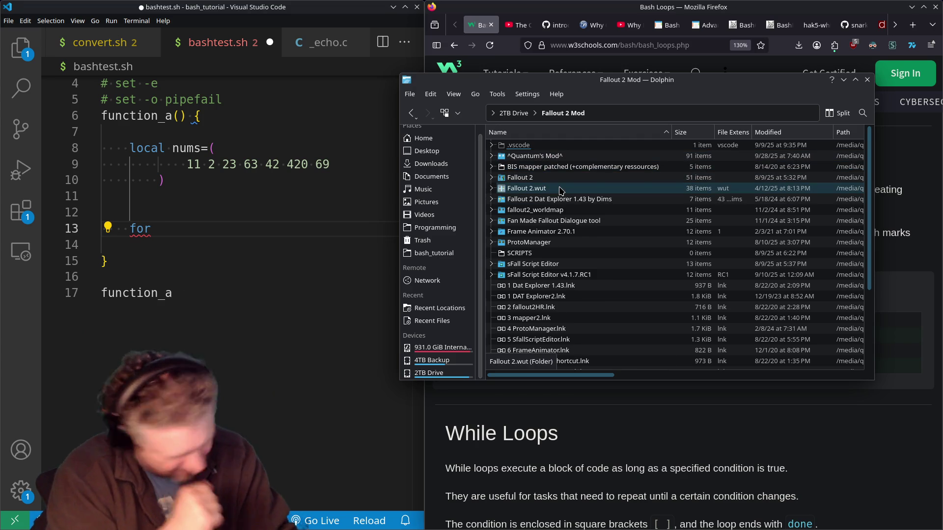
double_click(563, 156)
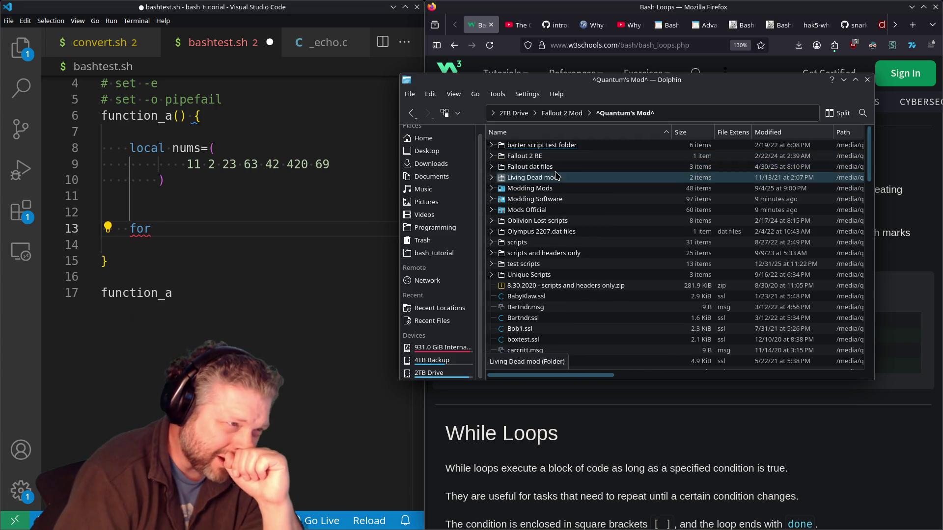
double_click(563, 157)
key(alt+Left)
click(555, 167)
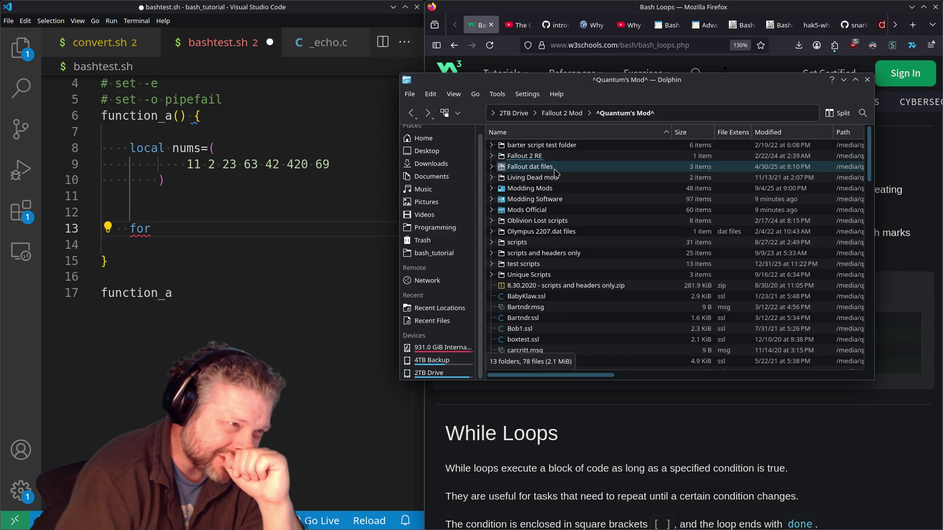
double_click(555, 167)
double_click(554, 167)
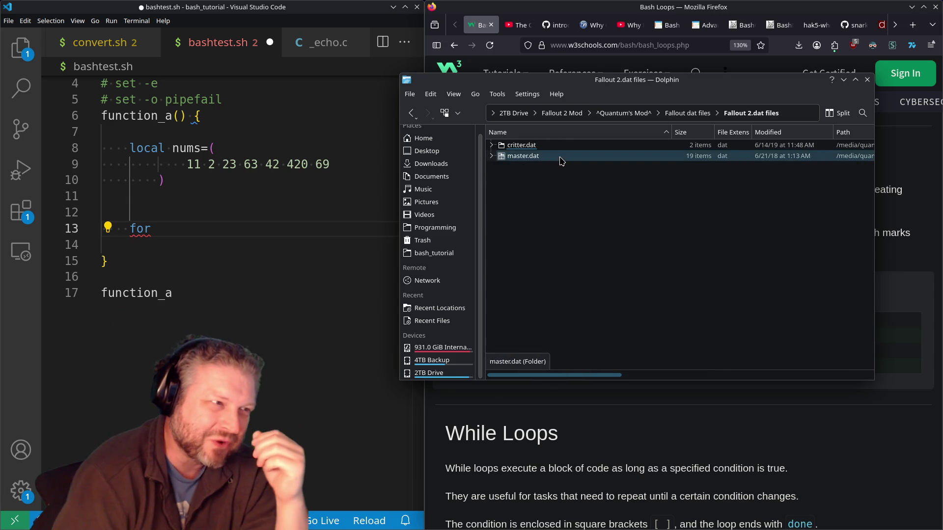
double_click(557, 157)
Peek into sound and Speech, then open master.dat's art > cuts folder.
double_click(539, 211)
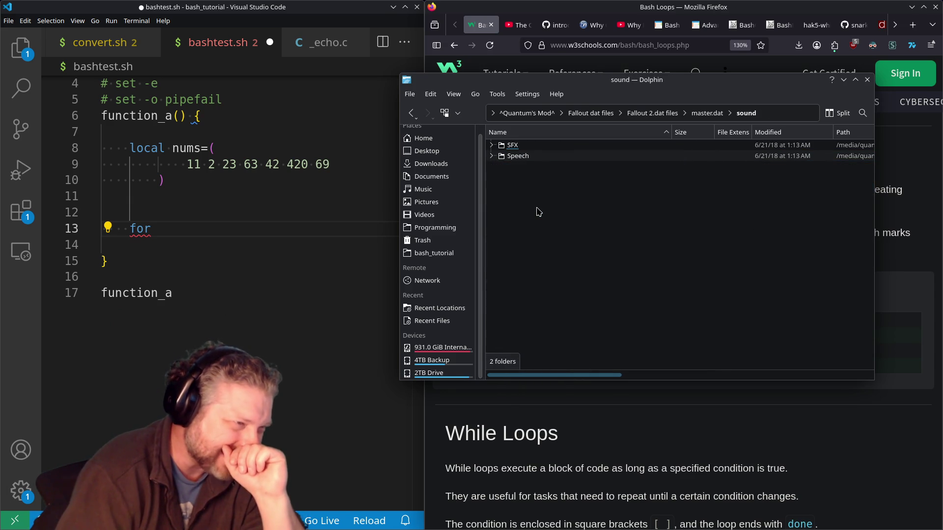
double_click(541, 158)
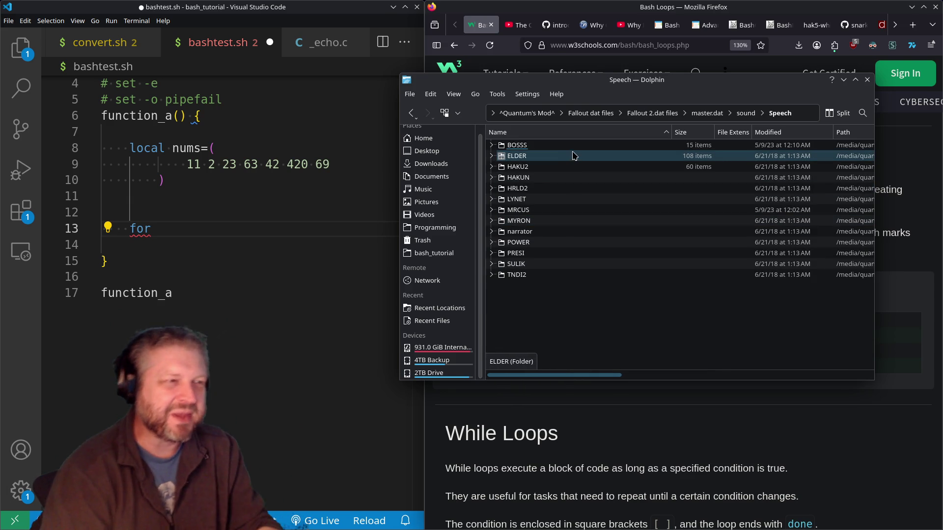
key(BackSpace)
key(BackSpace)
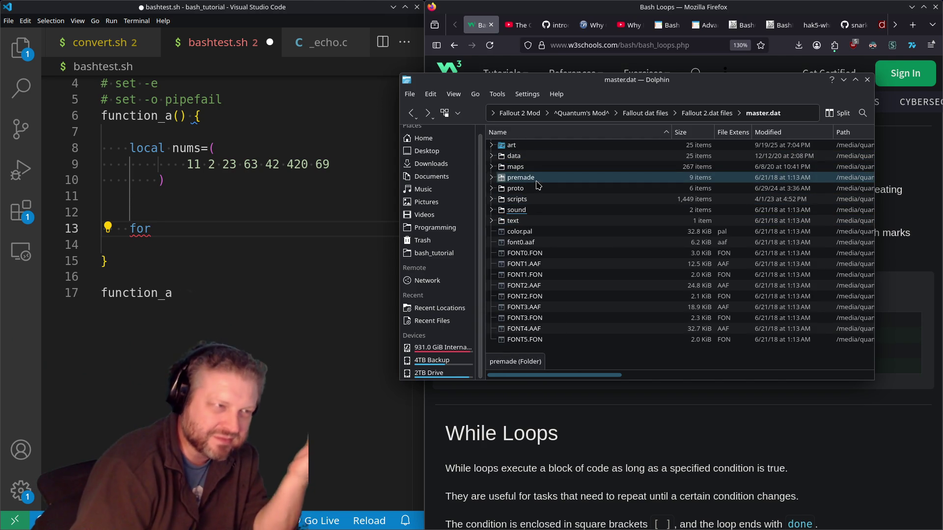
double_click(517, 210)
key(BackSpace)
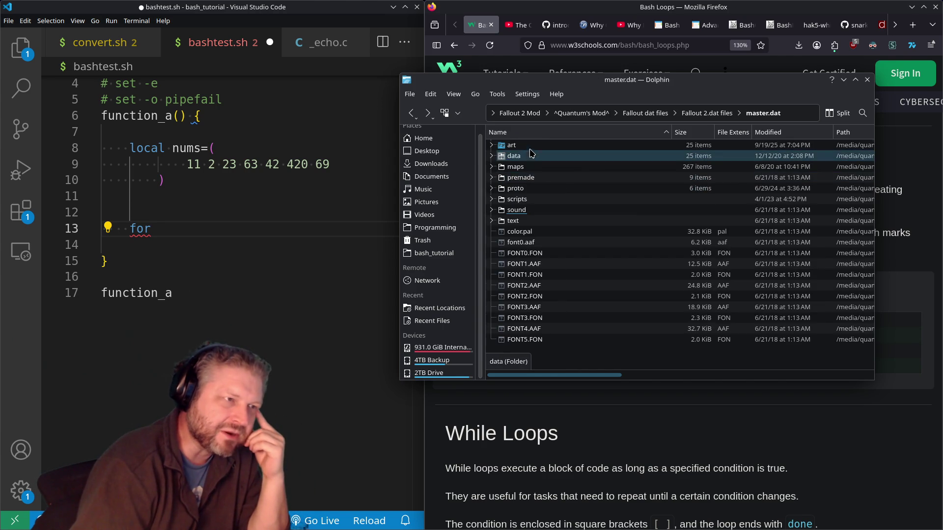
double_click(530, 146)
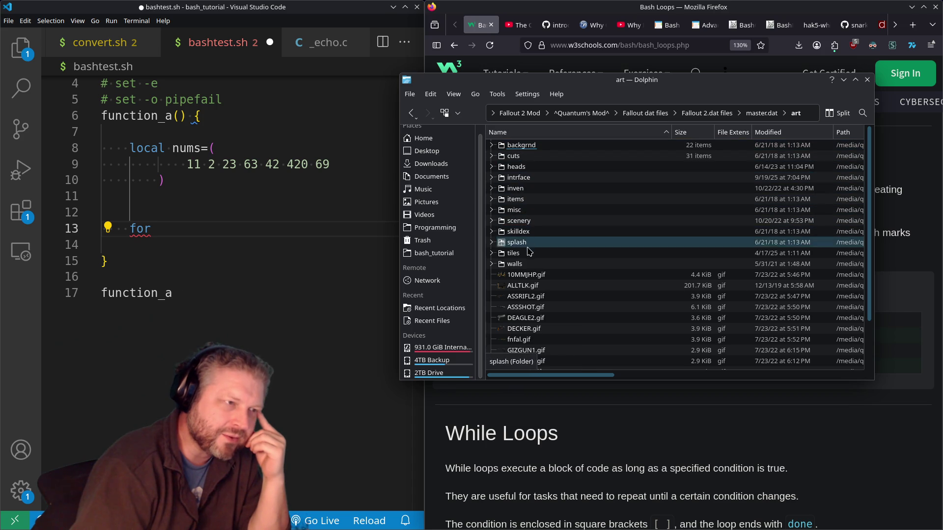
click(514, 156)
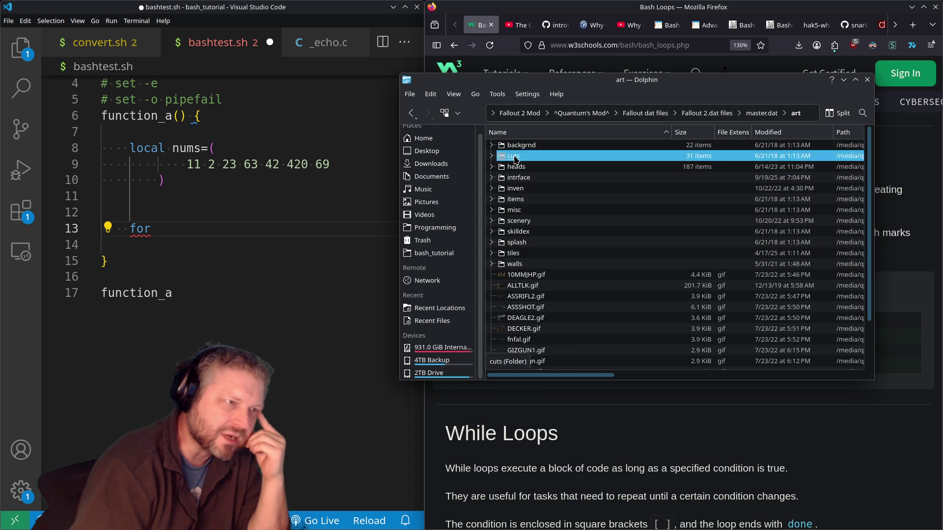
double_click(515, 157)
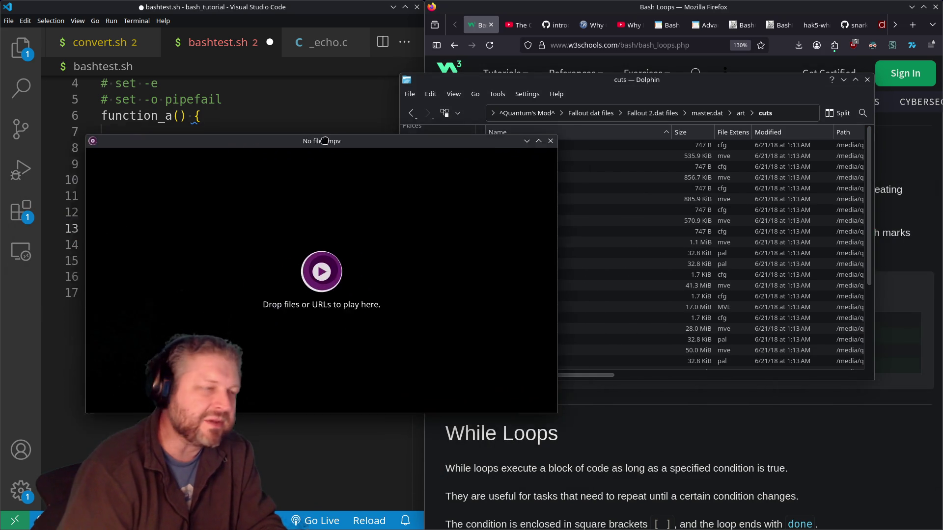
Preview afailed.mve, then credits.mve, then TANKER.MVE in mpv.
click(576, 84)
mouse_move(524, 156)
mouse_down()
mouse_move(315, 179)
mouse_move(327, 228)
mouse_up()
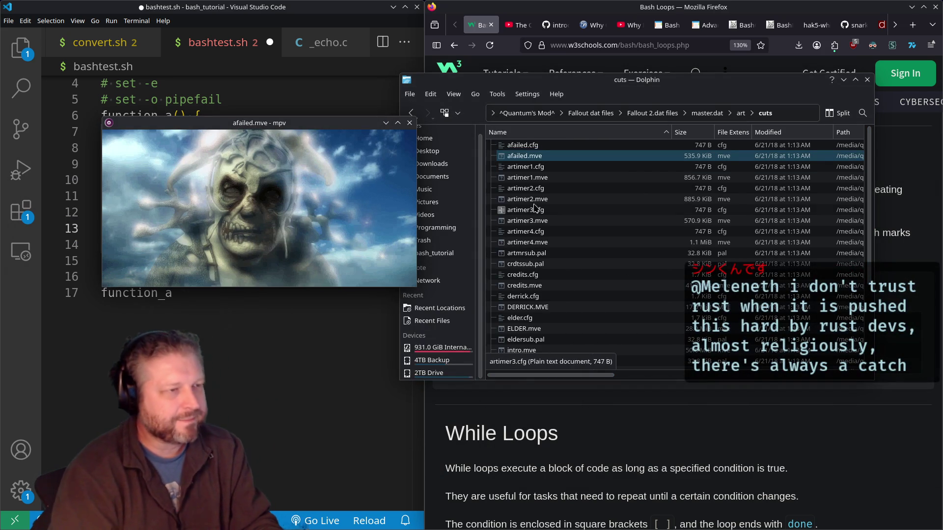
mouse_move(525, 285)
mouse_down()
mouse_move(355, 261)
mouse_move(344, 248)
mouse_up()
scroll(533, 270, down, 4)
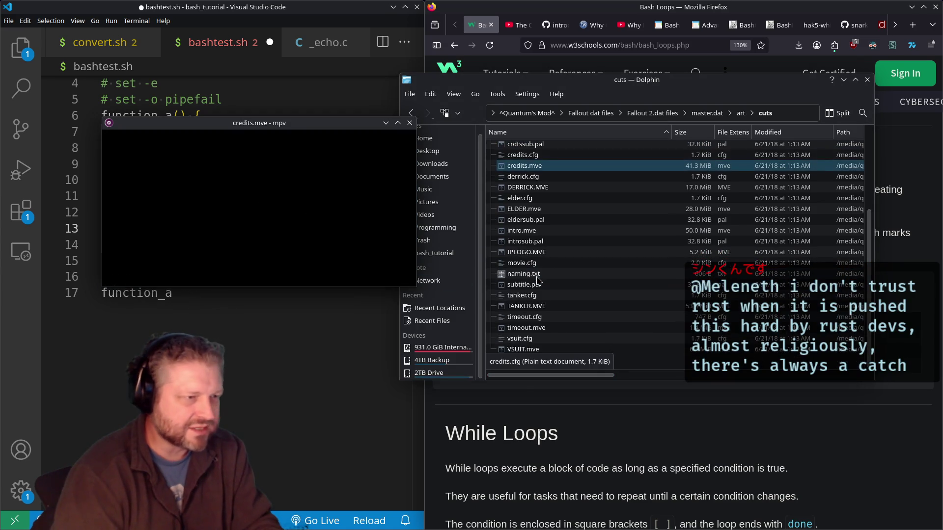
click(526, 306)
drag(526, 306, 359, 215)
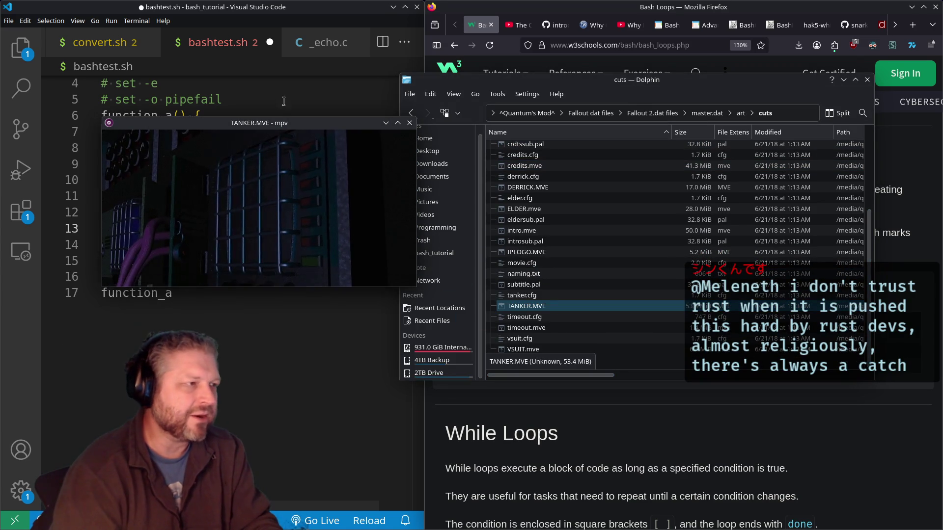
Move and enlarge the mpv window, rearrange Dolphin, and return it to the art folder.
drag(344, 122, 518, 57)
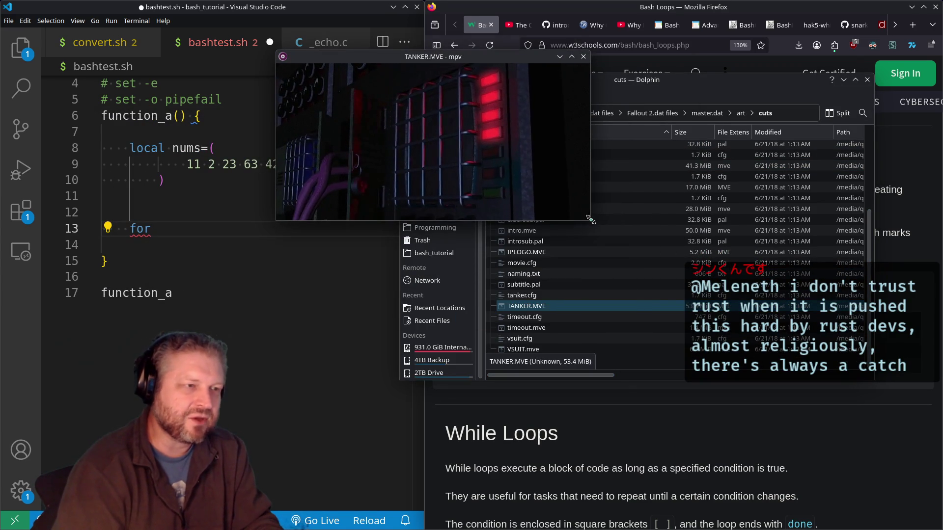
drag(586, 222, 716, 283)
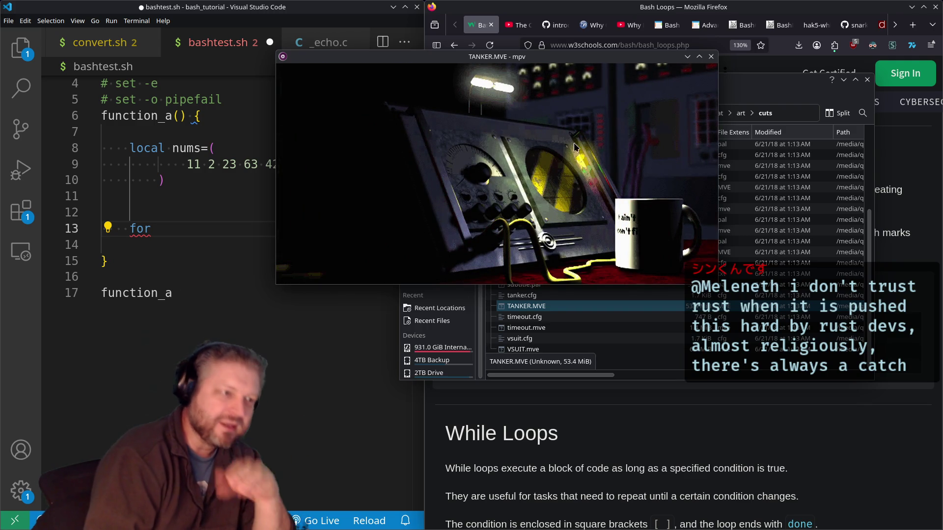
mouse_move(761, 84)
mouse_down()
mouse_move(747, 99)
mouse_move(742, 168)
mouse_up()
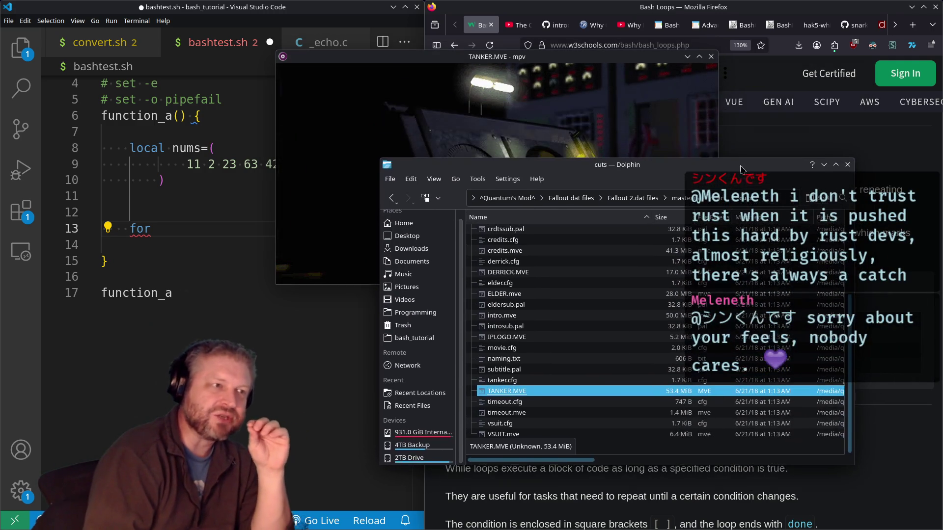
drag(557, 57, 414, 56)
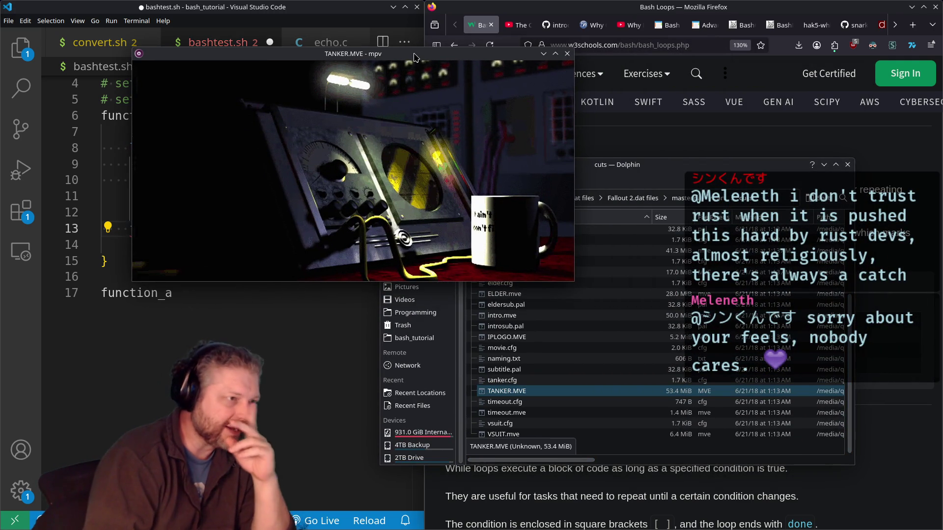
click(621, 169)
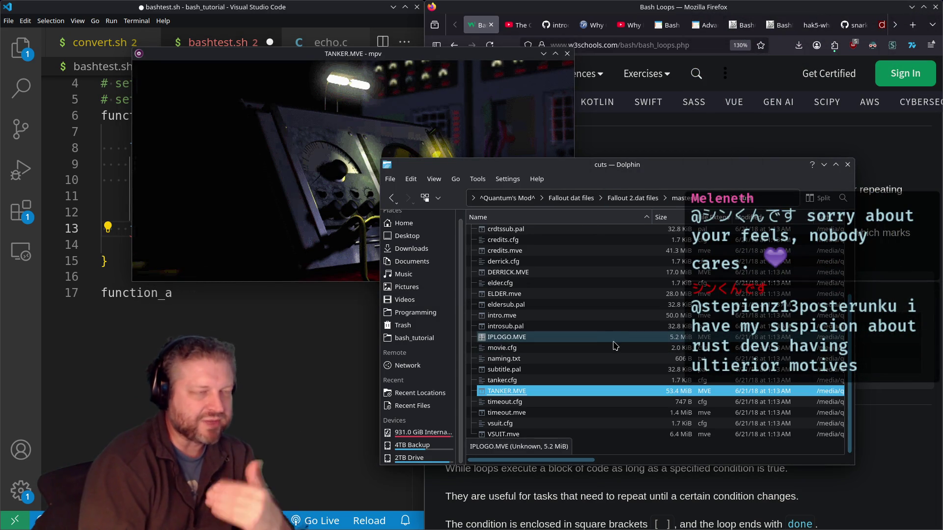
key(BackSpace)
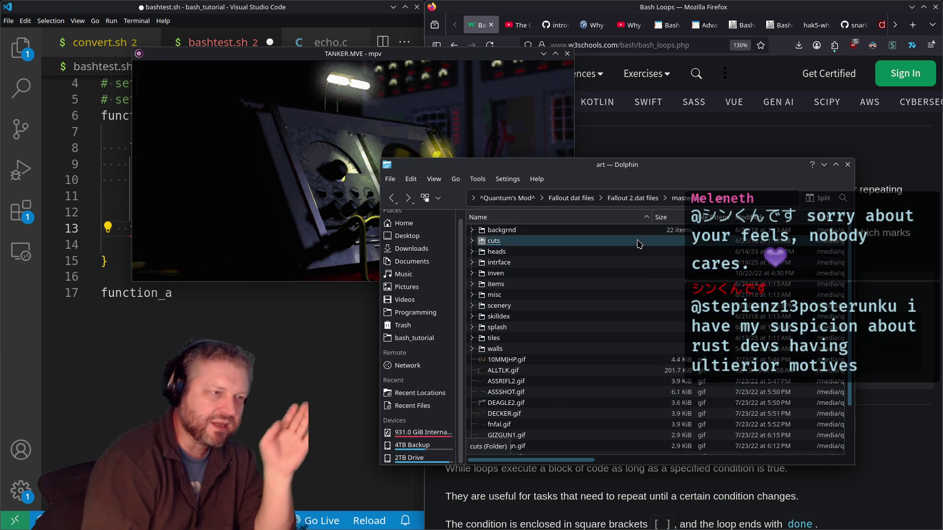
Go from art to master.dat's sound/Speech/ELDER folder and load AELD2A.ACM into mpv.
key(BackSpace)
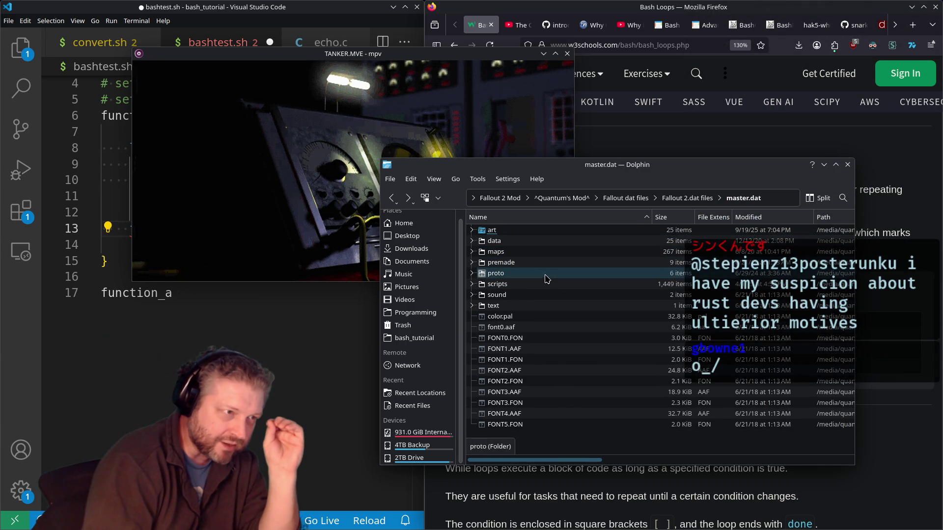
double_click(545, 294)
double_click(510, 239)
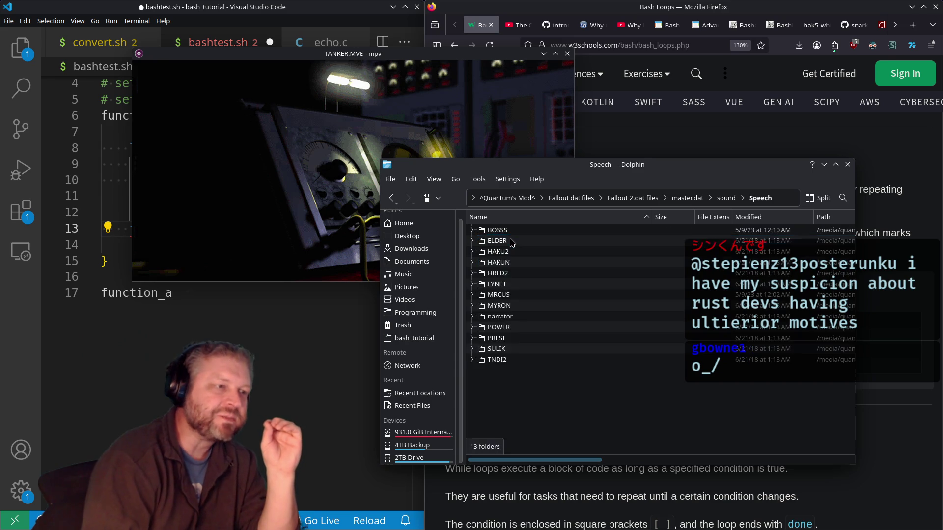
double_click(520, 240)
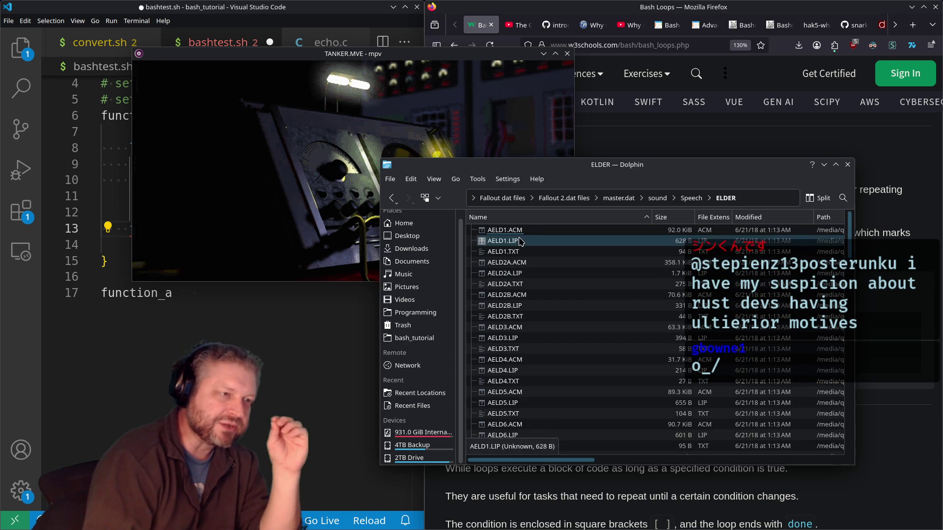
drag(507, 263, 297, 190)
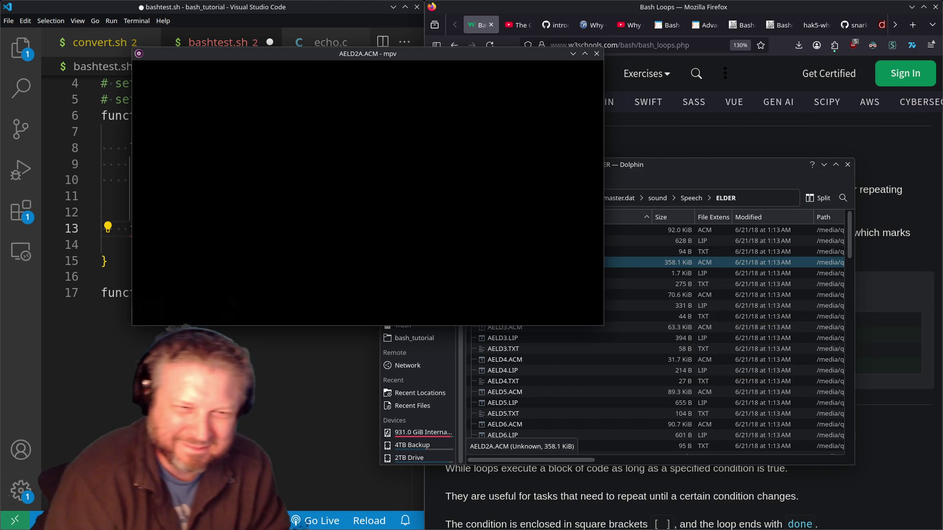
Let the AELD2A.ACM speech clip play through until mpv closes.
mouse_move(300, 232)
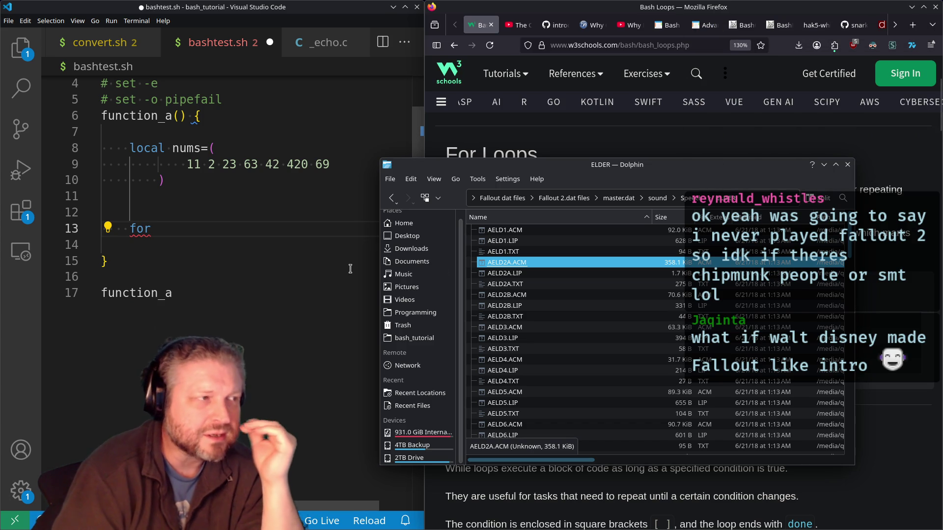
key(alt+Tab)
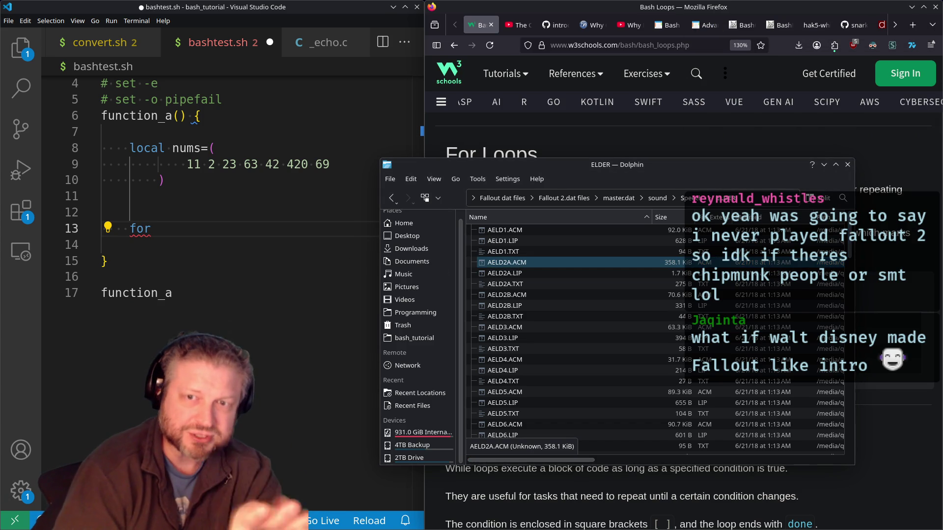
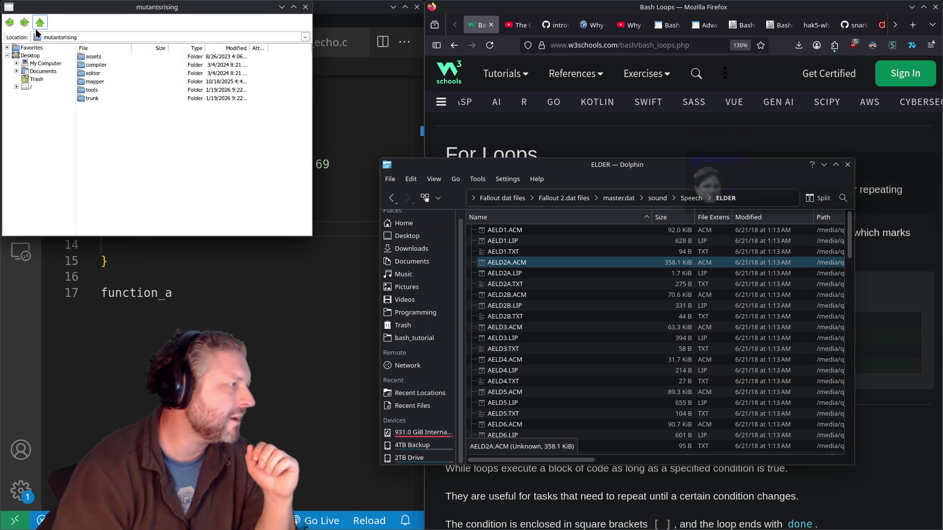
Open the Fallout 2 folder inside Fallout 2 Mod on drive D: in Wine File Manager.
click(41, 64)
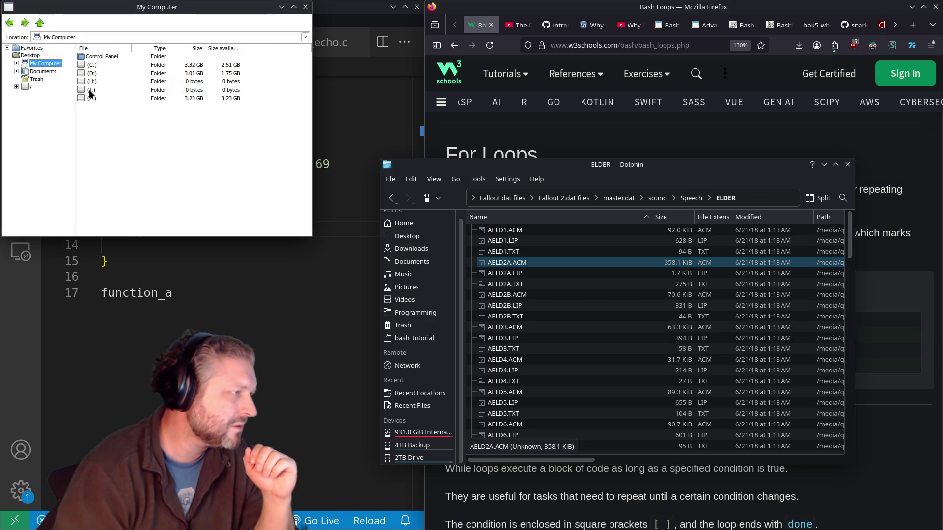
click(92, 73)
key(Return)
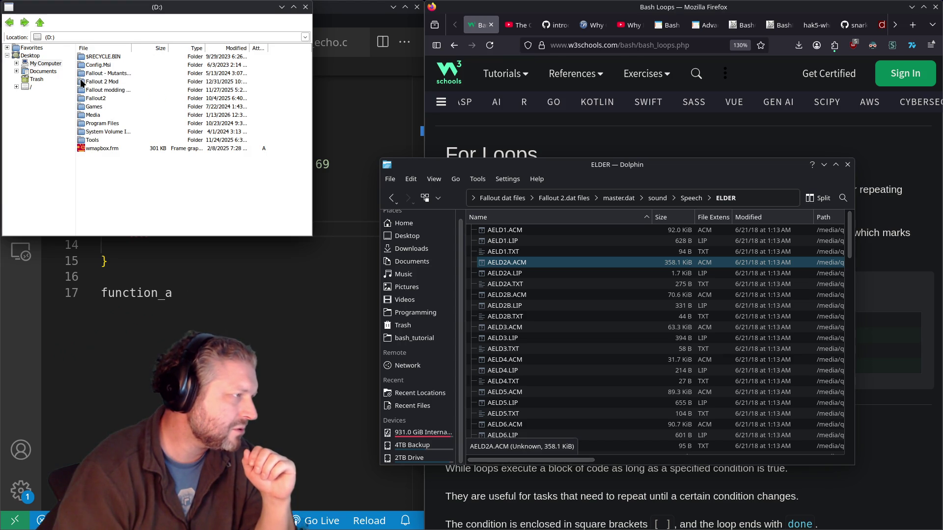
double_click(83, 81)
click(83, 74)
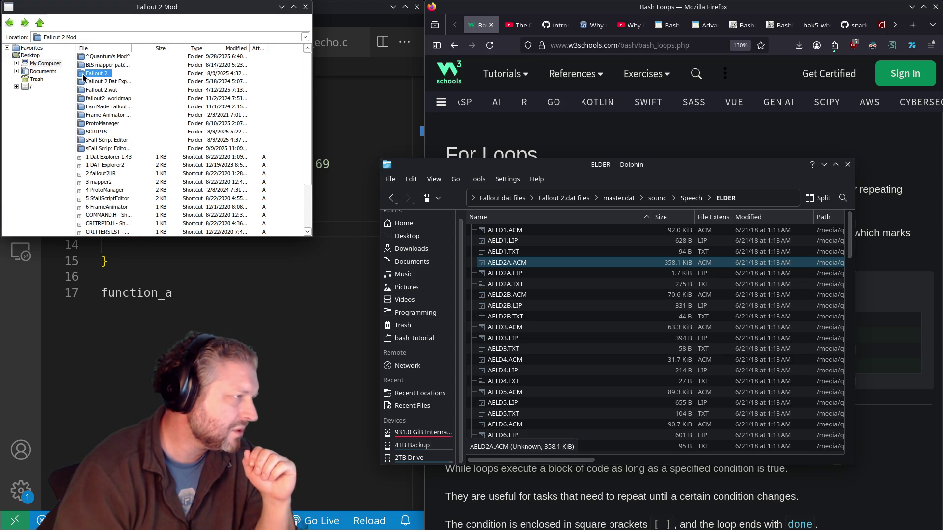
double_click(84, 73)
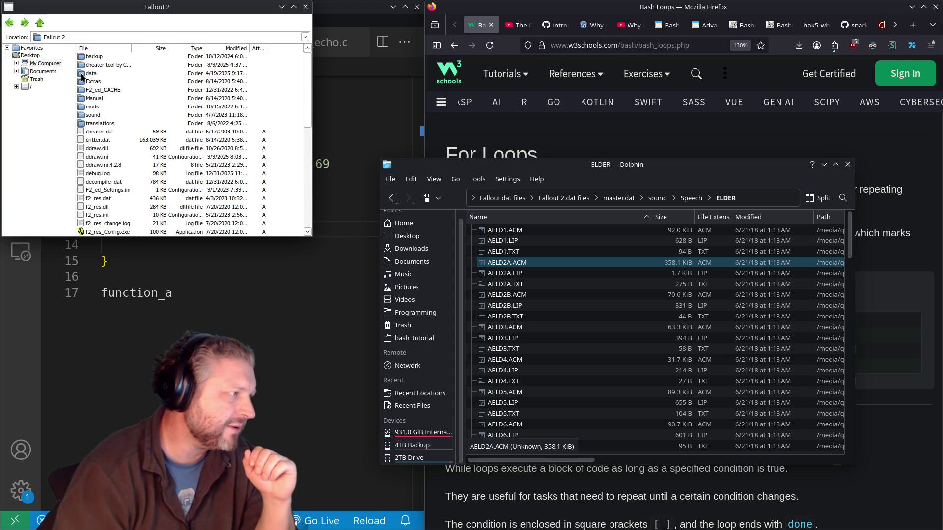
Launch fallout2HR.exe from the Fallout 2 folder to start the game.
scroll(84, 175, down, 3)
scroll(83, 160, down, 4)
click(82, 149)
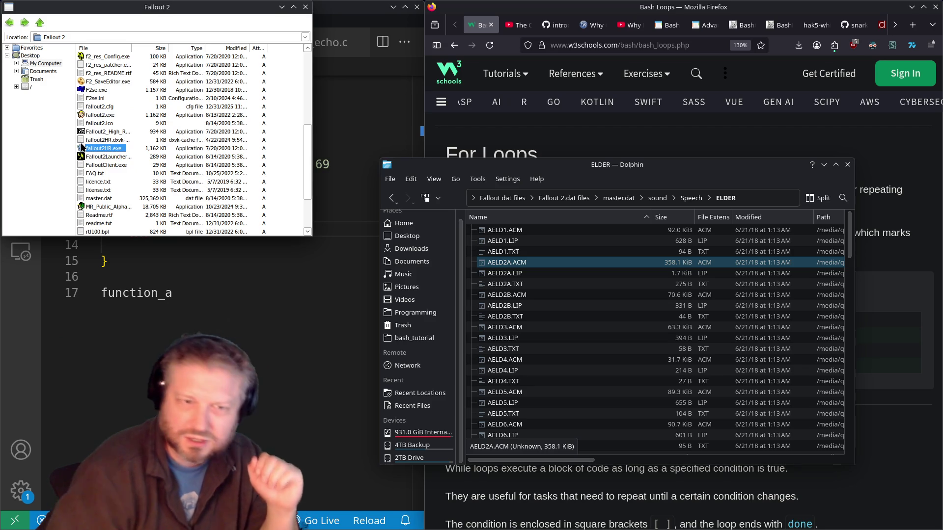
double_click(82, 148)
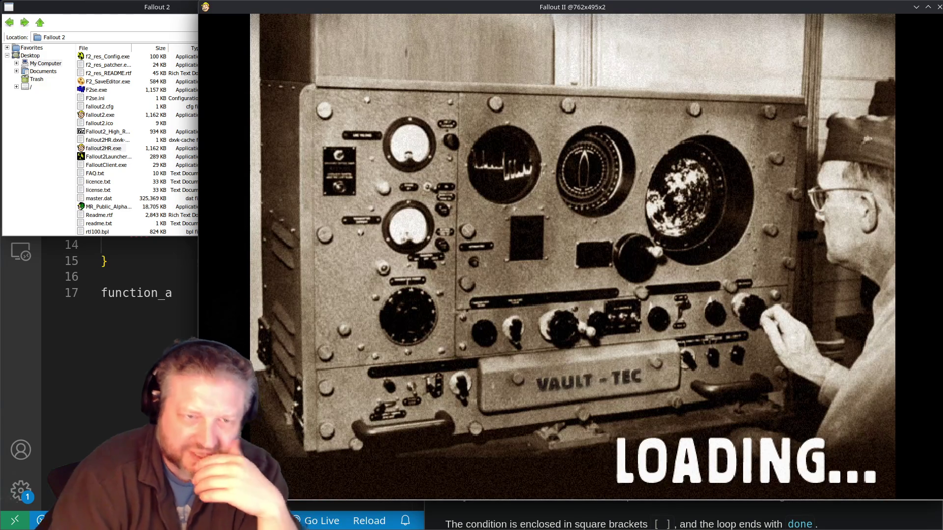
Skip the intro and look at the Load Game and Character Selection screens.
key(Escape)
key(l)
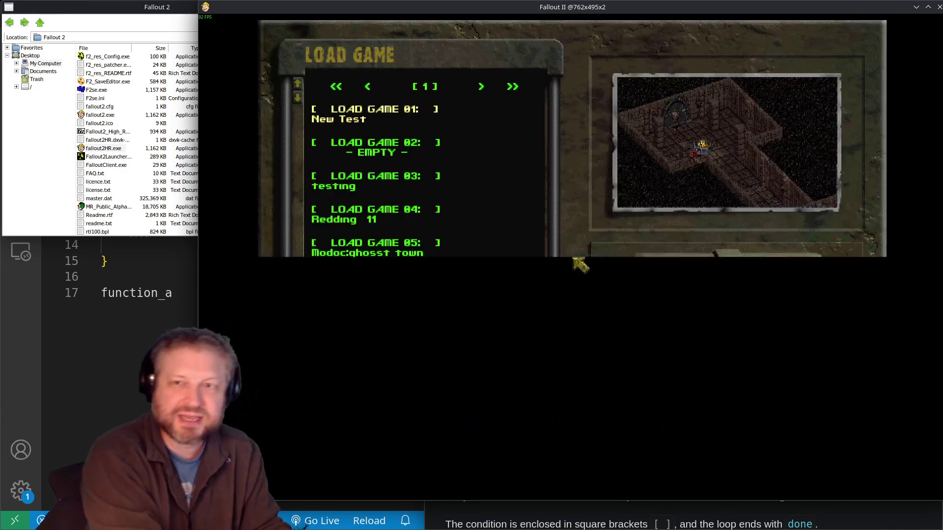
key(Escape)
key(n)
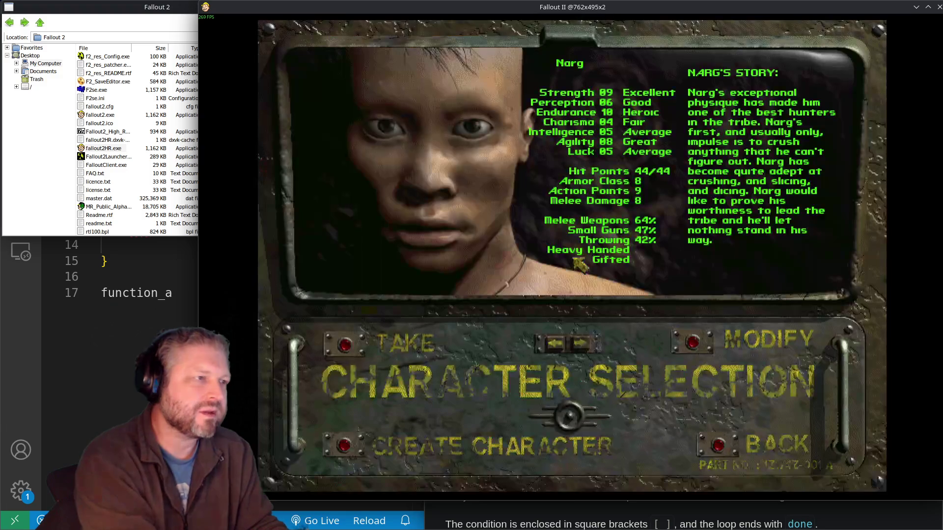
key(Escape)
Load ARVILL2.map from the Ctrl+R debug map list, then leave it for the main menu.
key(ctrl+r)
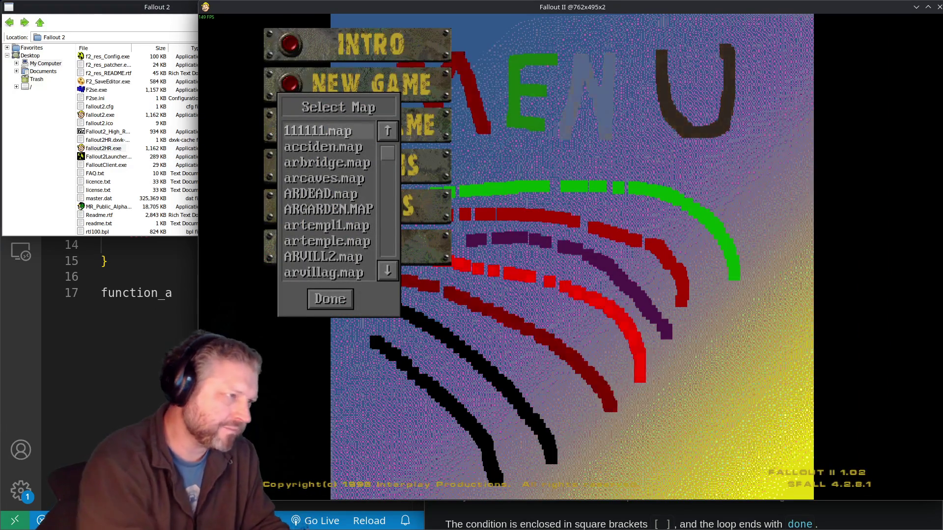
click(324, 178)
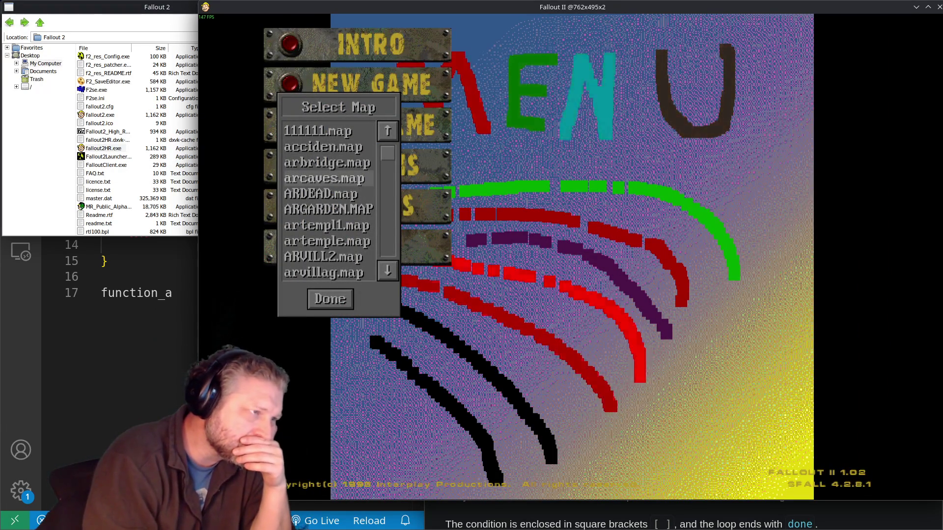
key(Down)
key(Down)
key(Down)
key(Down)
key(Down)
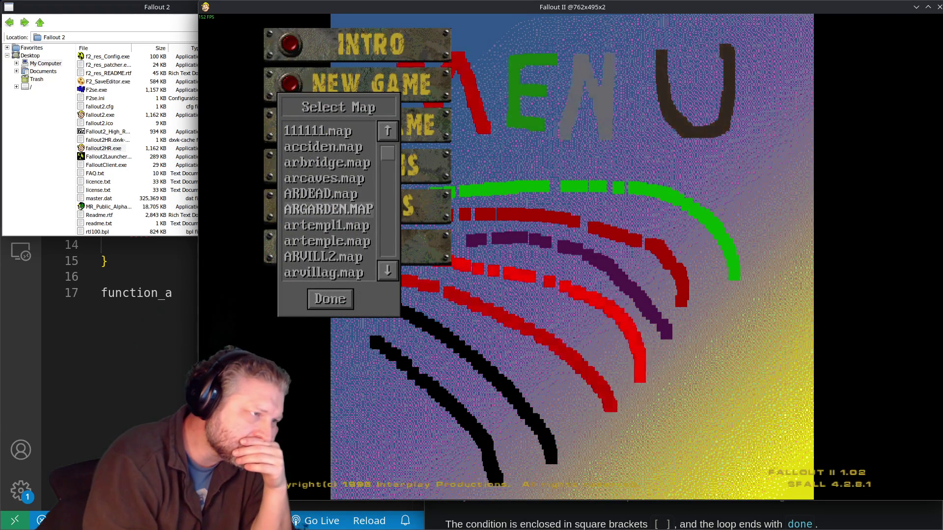
key(Return)
key(Return)
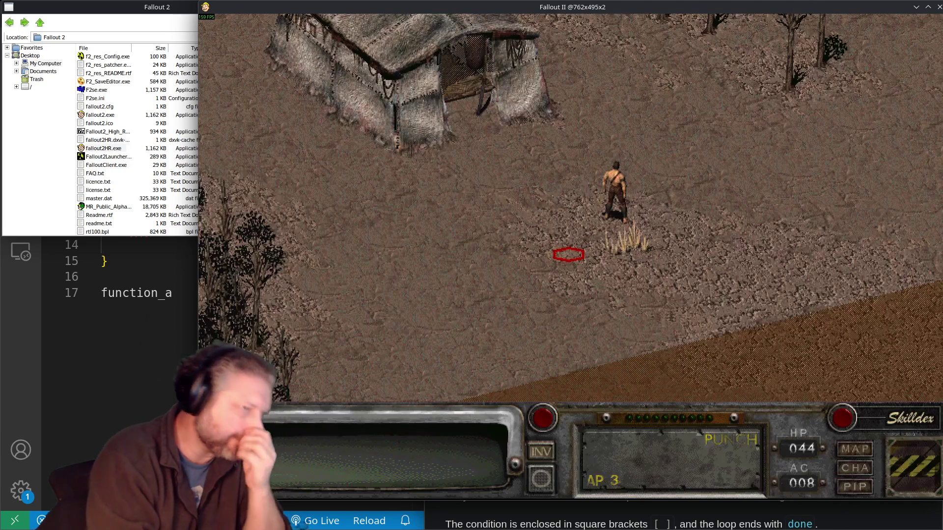
key(Up)
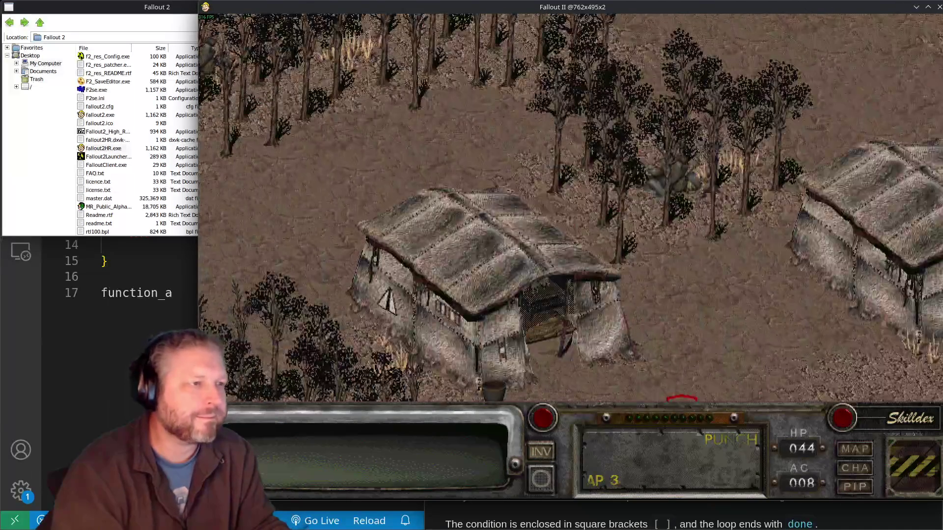
key(Escape)
Choose arvillag.map from the map list and accept the recording-name prompt.
key(Down)
key(Down)
key(Down)
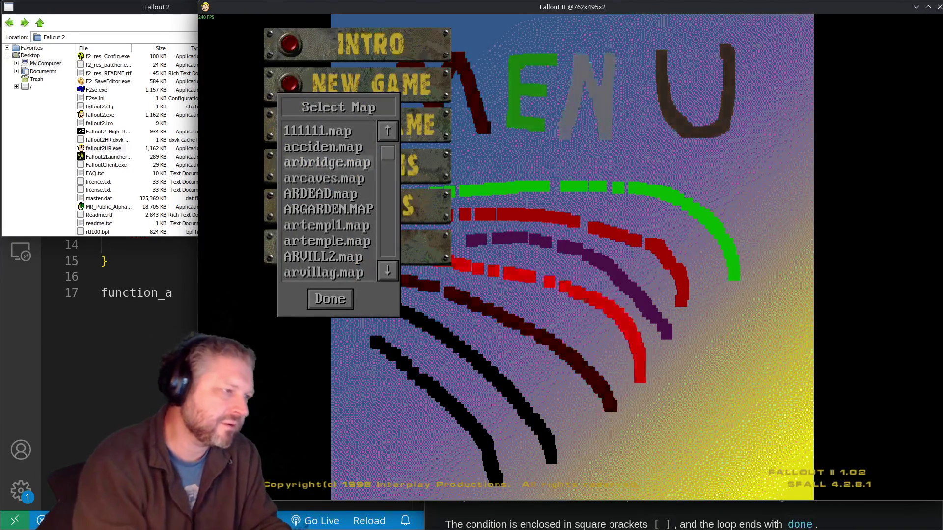
key(Down)
key(Down)
key(Down)
key(Return)
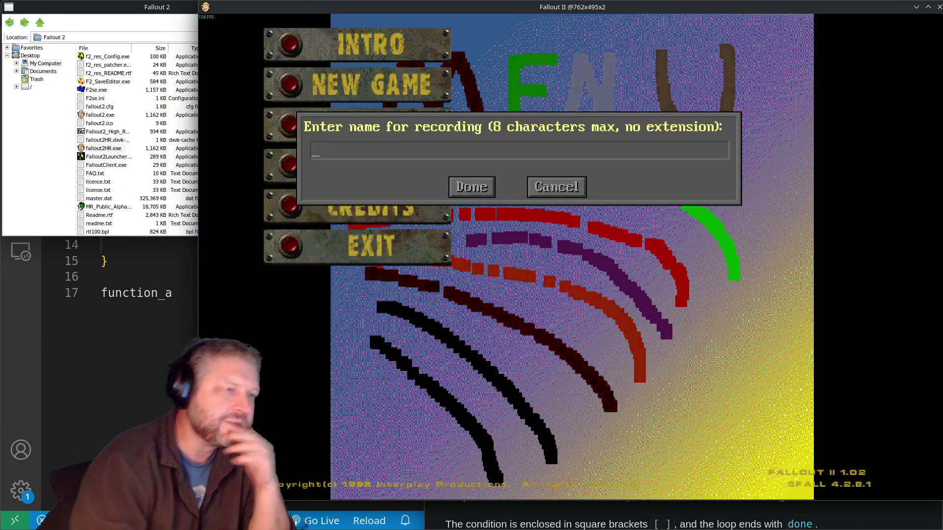
key(Return)
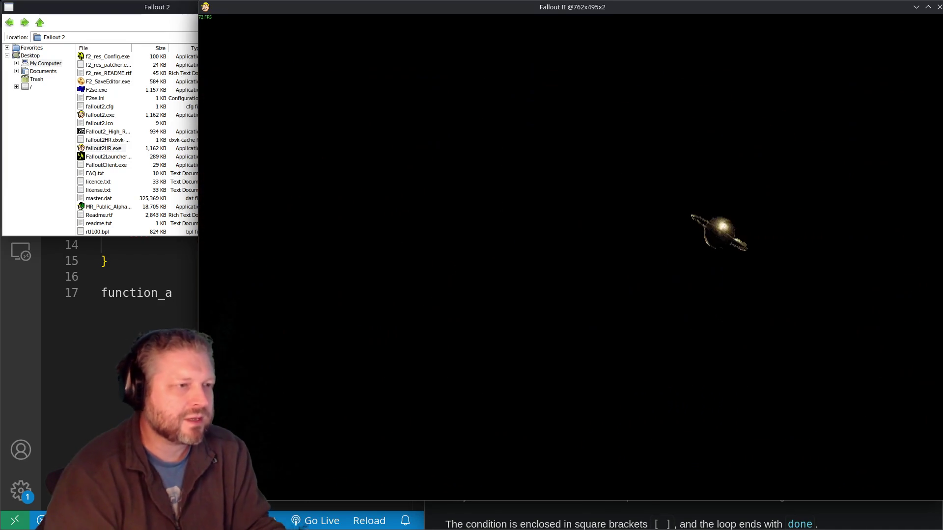
Try saving over the existing slot, dismiss the save error and close the save screen.
key(ctrl+s)
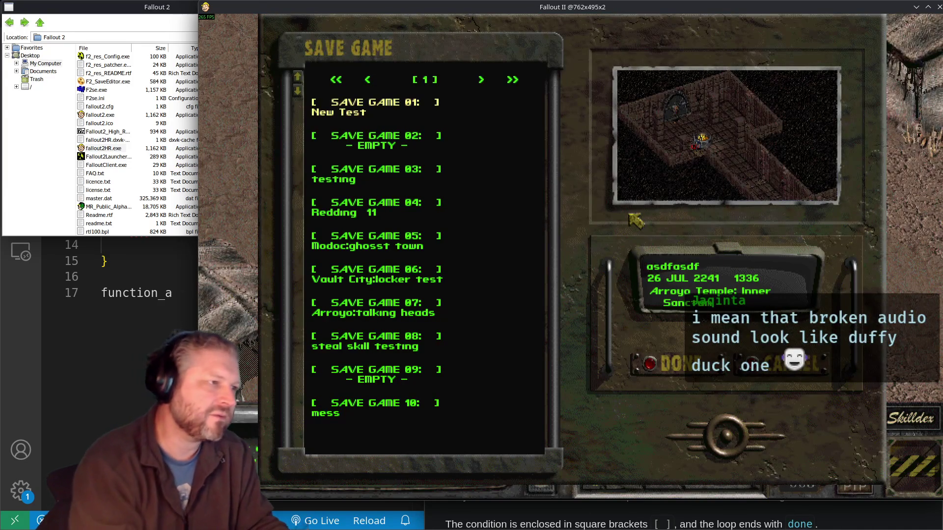
key(Return)
key(Return)
key(Return)
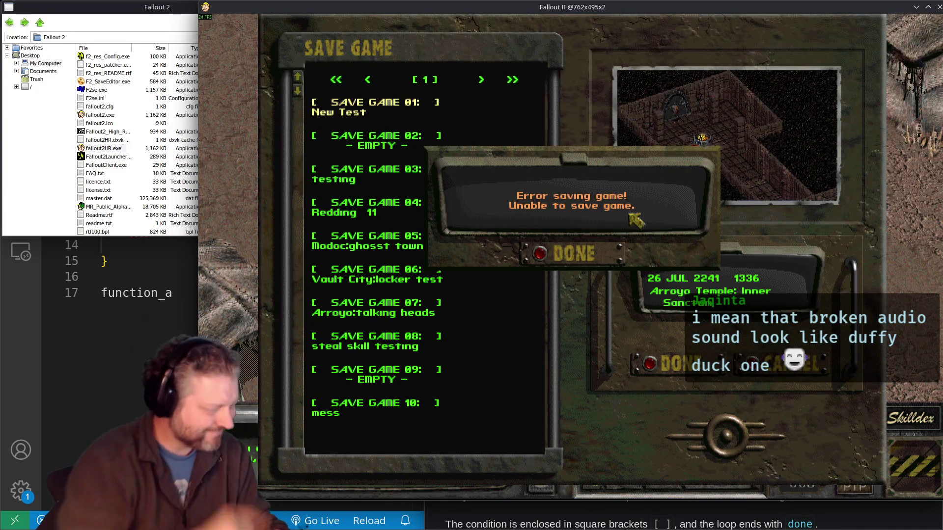
key(Return)
key(Escape)
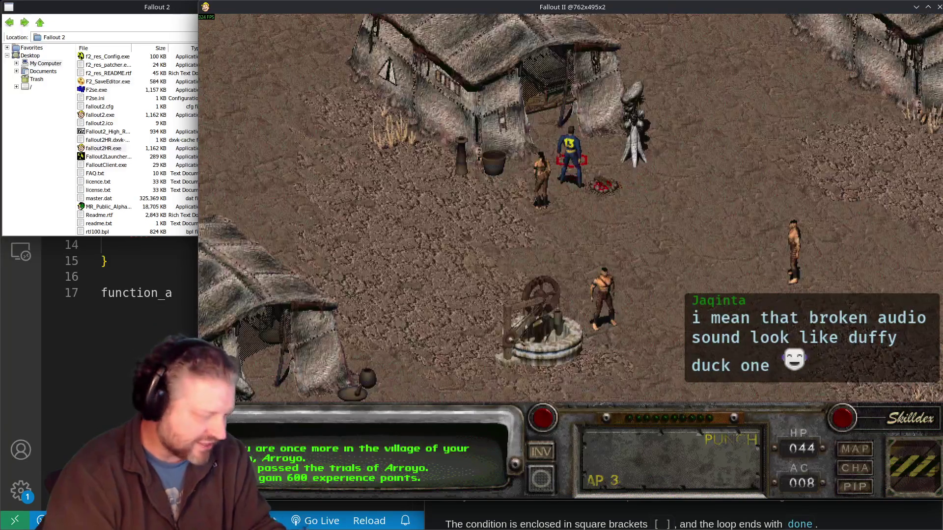
Walk toward the village Elder, examine him, and pan around the village.
click(505, 112)
right_click(506, 112)
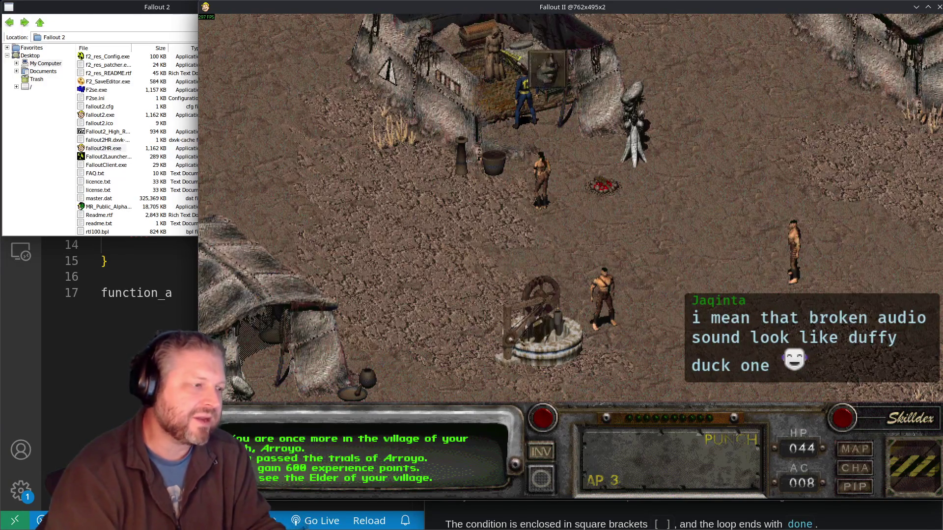
key(Up)
key(Up)
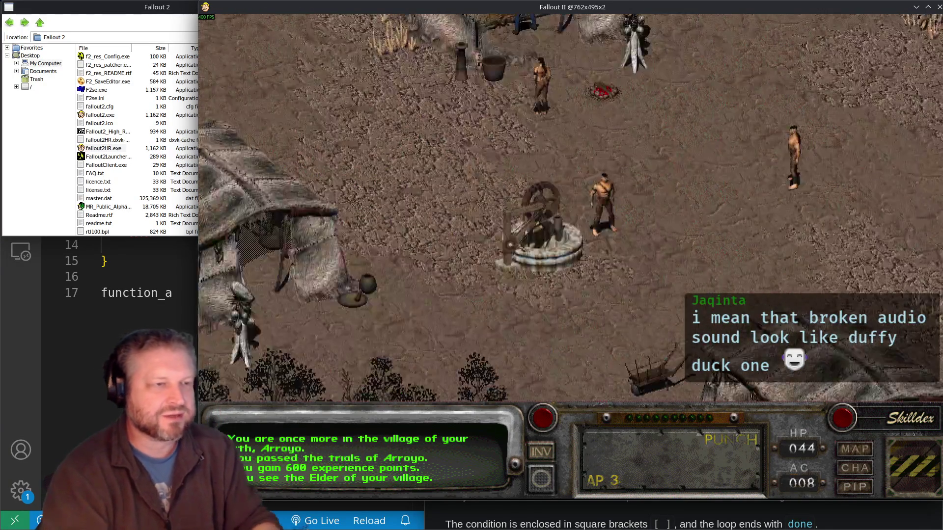
key(Down)
Quit Fallout 2 through the game options menu.
key(Escape)
key(e)
key(Escape)
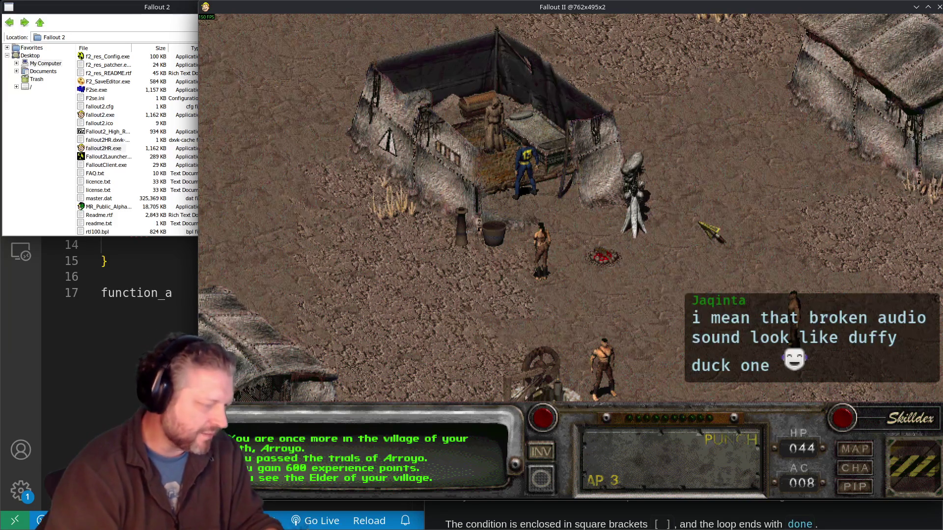
key(e)
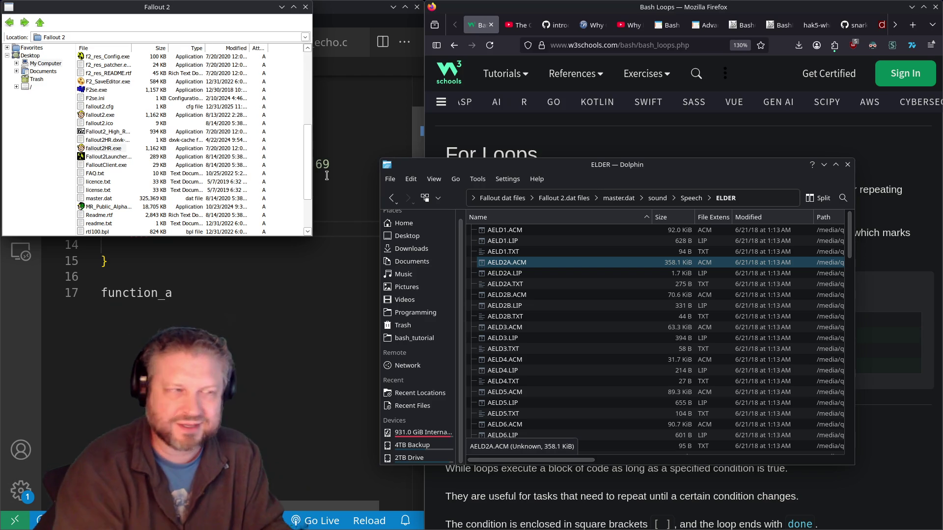
Close the Fallout 2 folder and file manager windows, then reopen the Trusting Trust PDF tab.
click(306, 8)
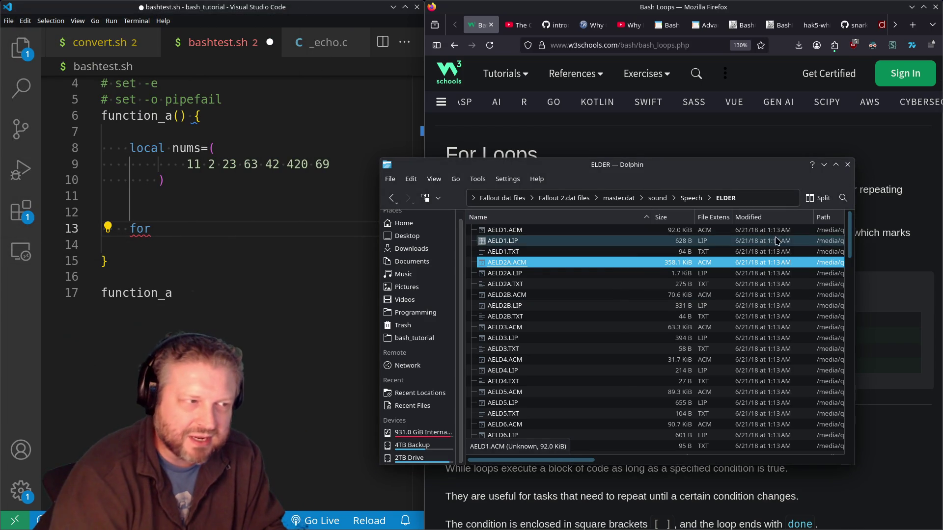
click(848, 169)
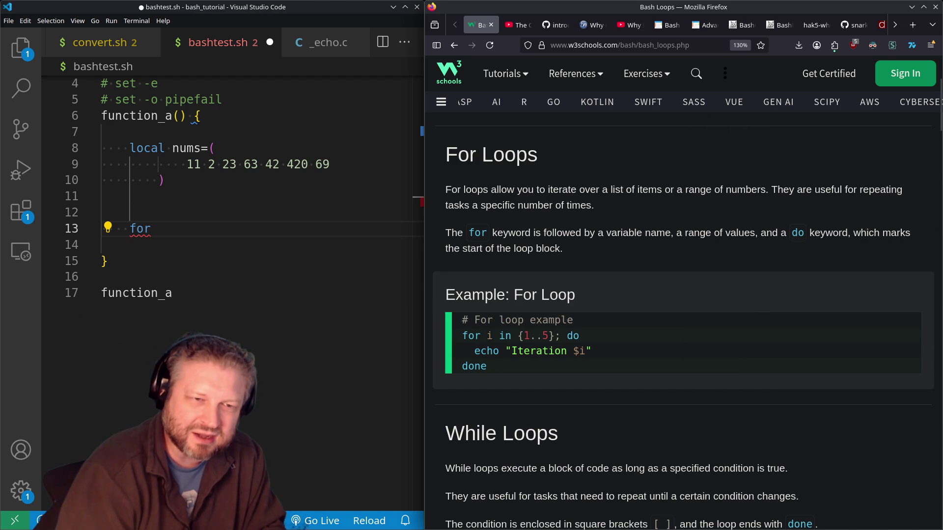
key(ctrl+shift+t)
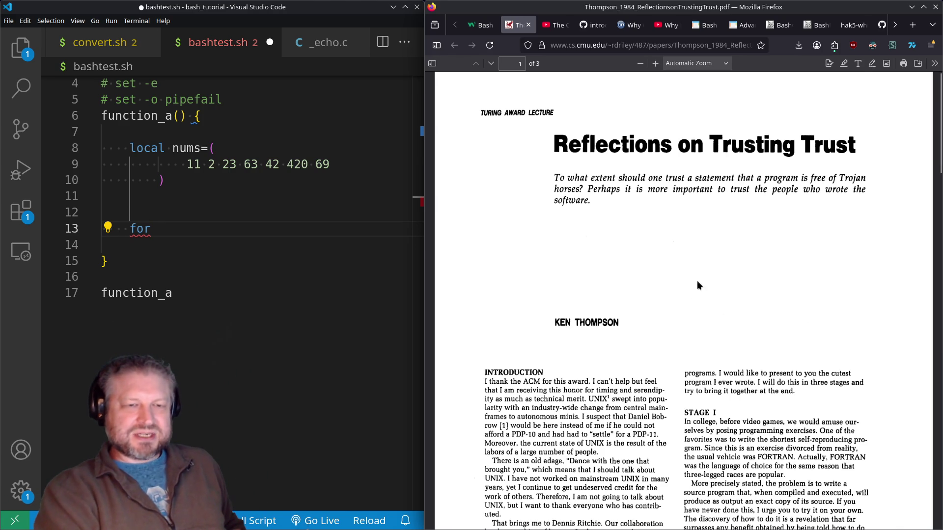
scroll(693, 292, down, 5)
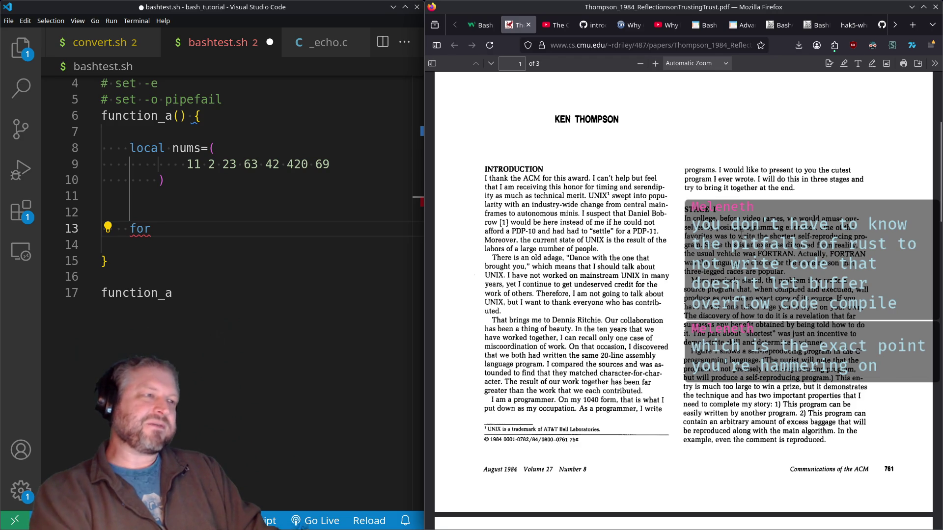
Save the Thompson PDF into the temp folder and close its Firefox tab.
click(798, 47)
click(799, 50)
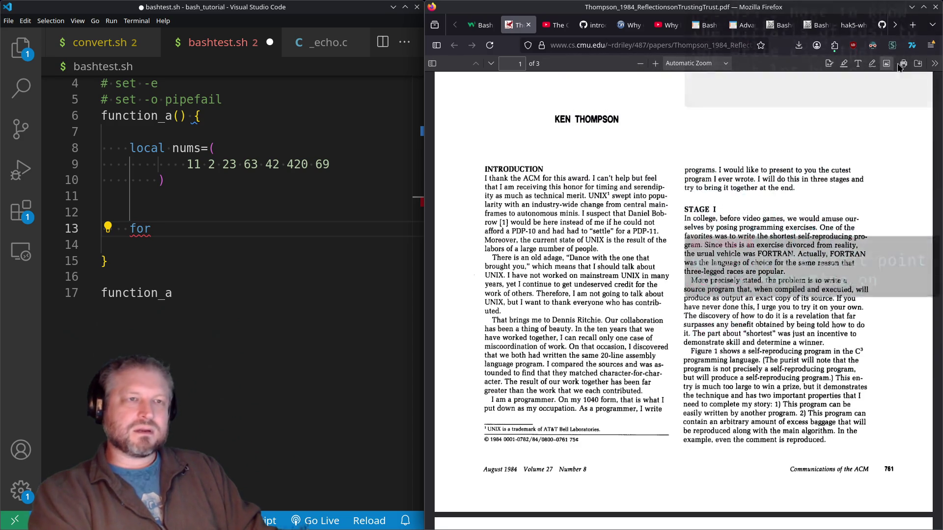
click(918, 63)
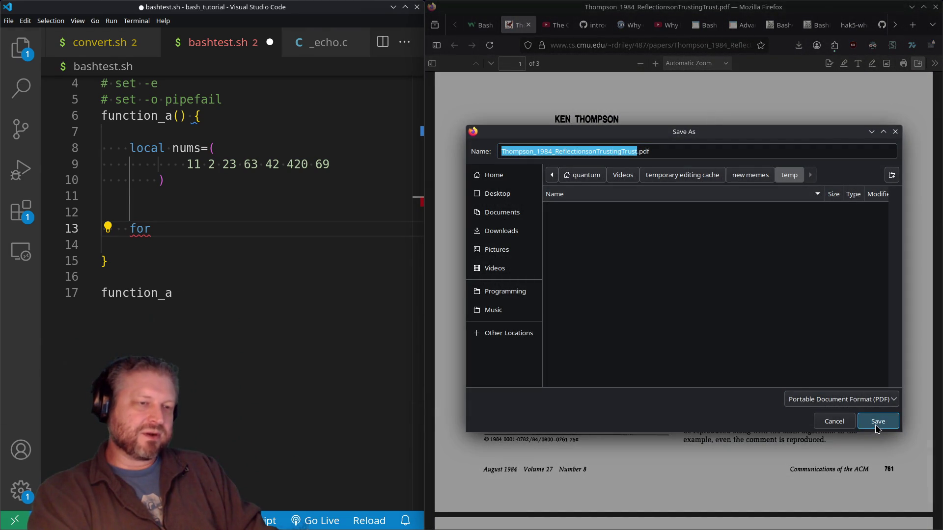
click(878, 421)
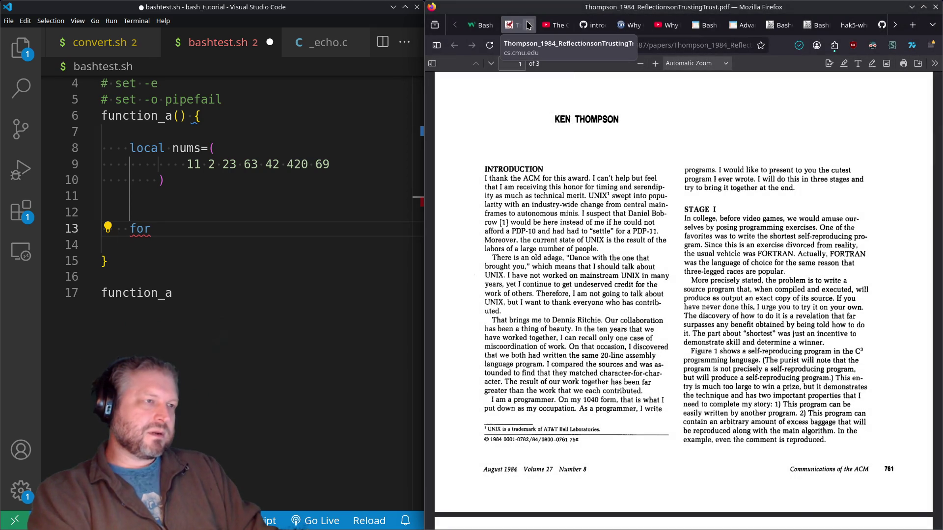
click(527, 25)
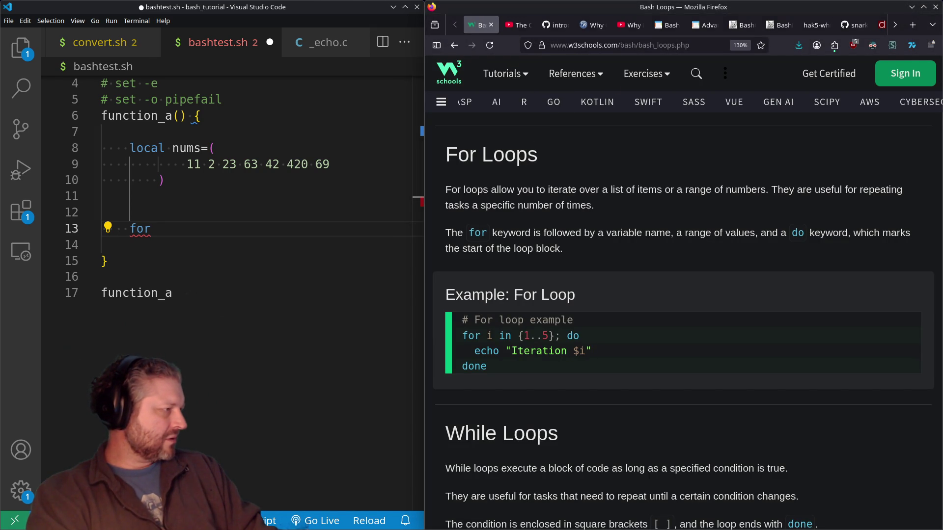
Open the saved PDF from the temp folder via the downloads list and maximize the Okular window.
click(798, 44)
click(793, 72)
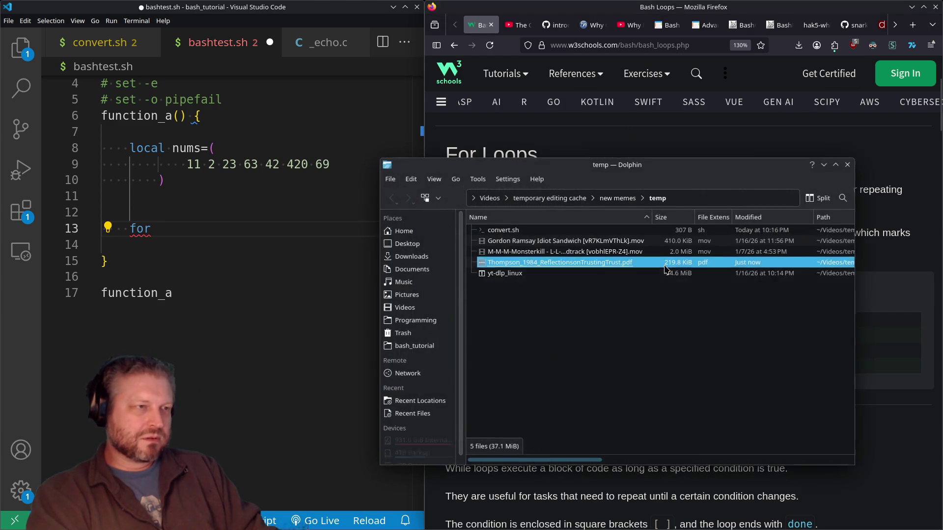
double_click(532, 262)
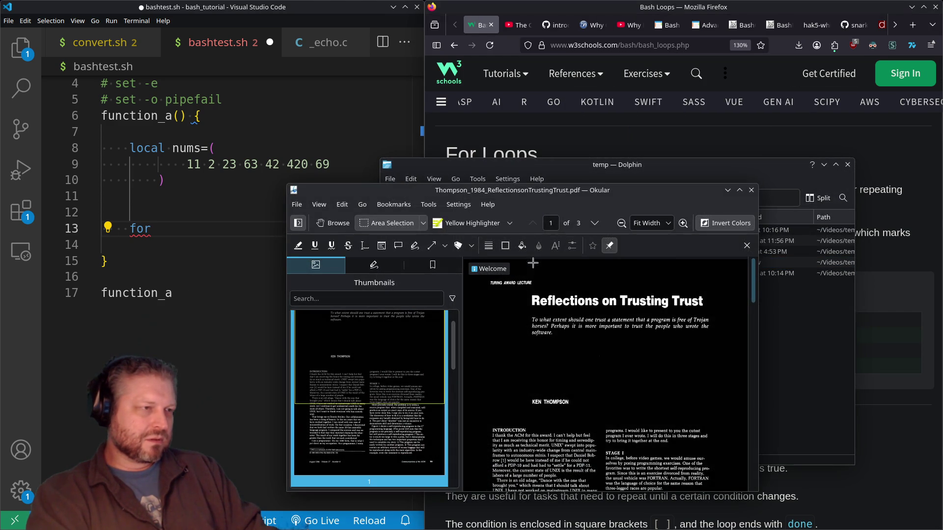
double_click(645, 192)
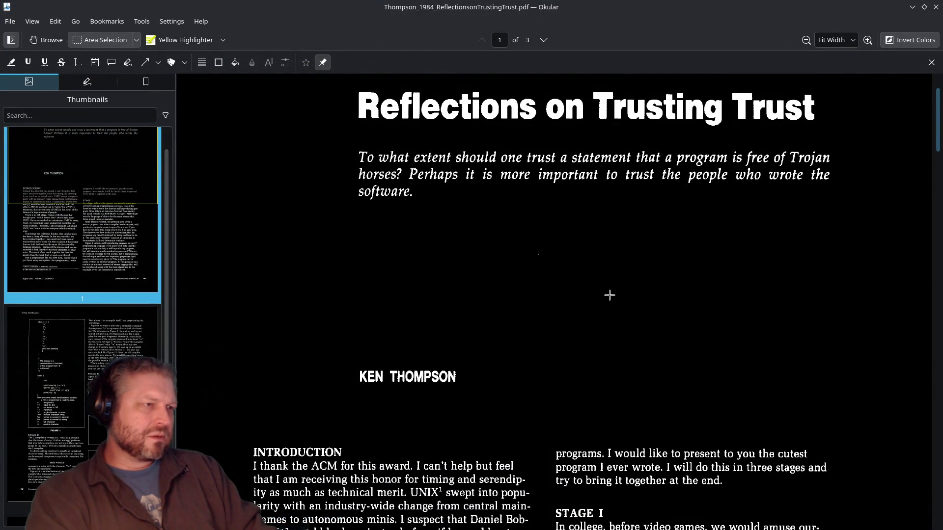
Try selecting the introduction's opening line, then scroll through page 1 of the Thompson paper.
scroll(609, 295, down, 5)
drag(250, 286, 424, 304)
mouse_move(467, 368)
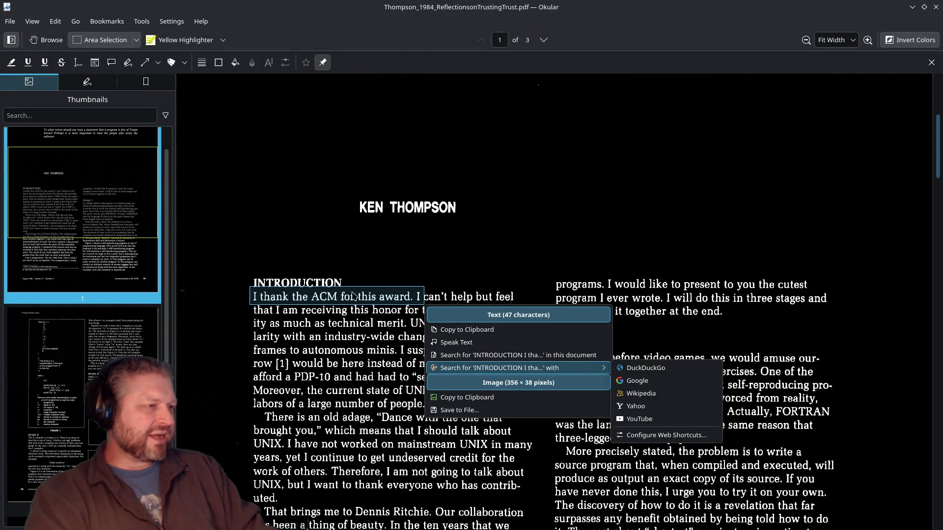
click(357, 307)
scroll(464, 271, down, 3)
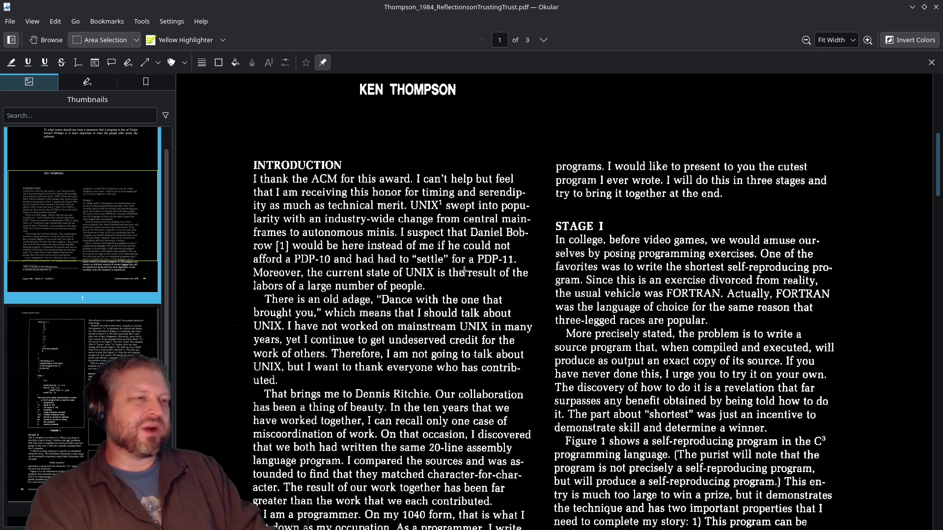
scroll(464, 271, down, 20)
scroll(465, 270, up, 20)
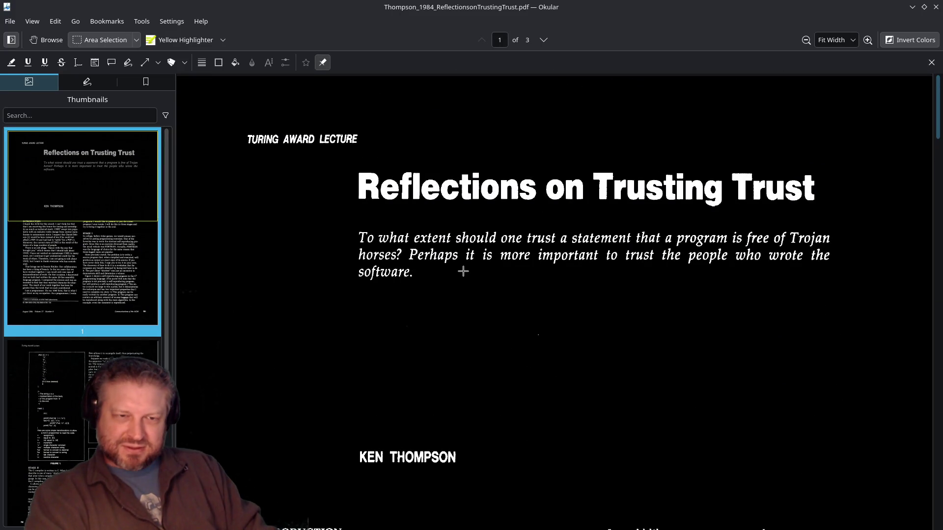
scroll(559, 297, down, 5)
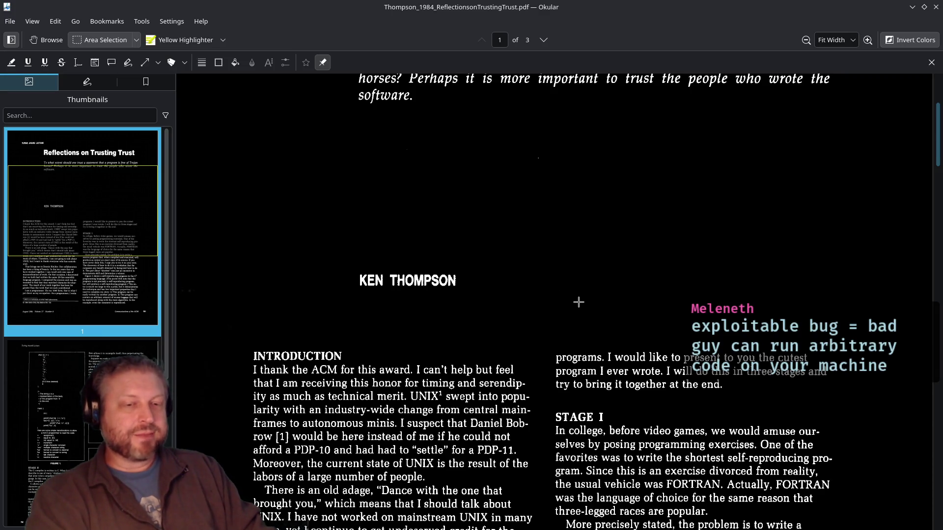
scroll(584, 300, down, 9)
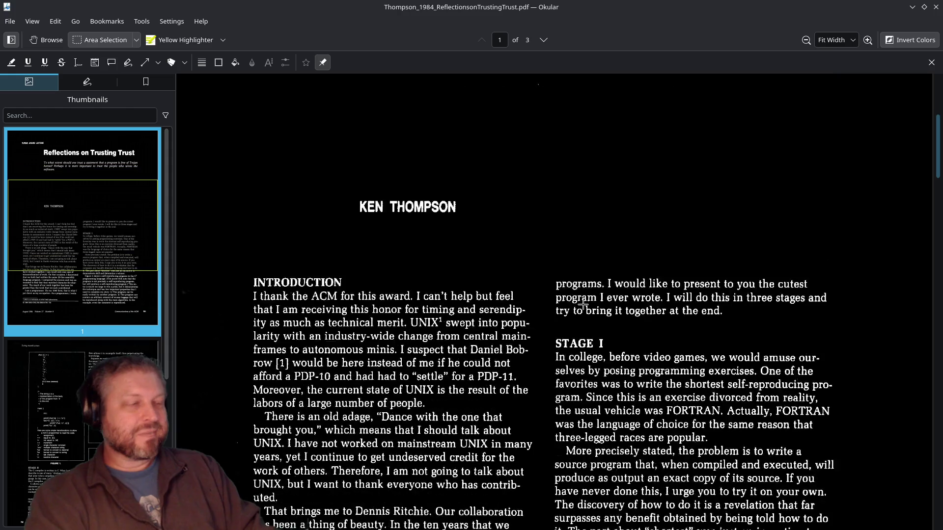
scroll(582, 302, down, 20)
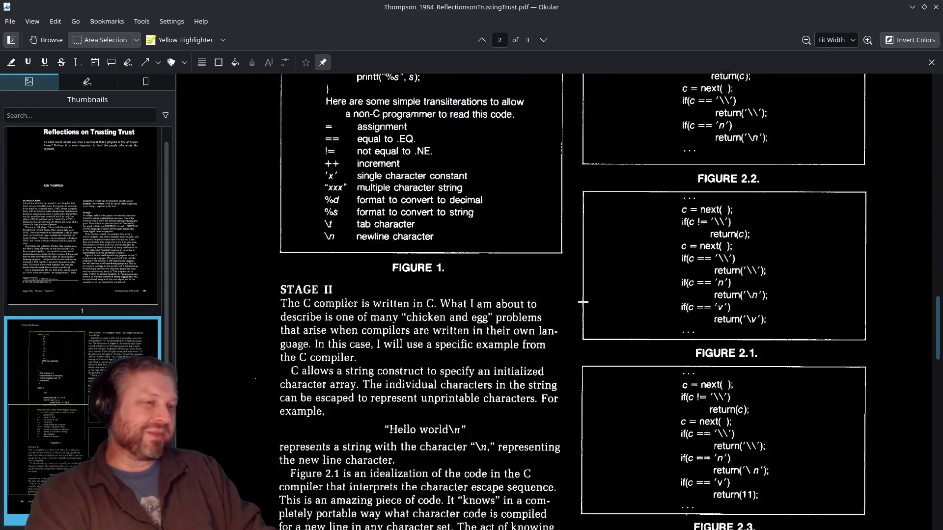
scroll(584, 298, up, 20)
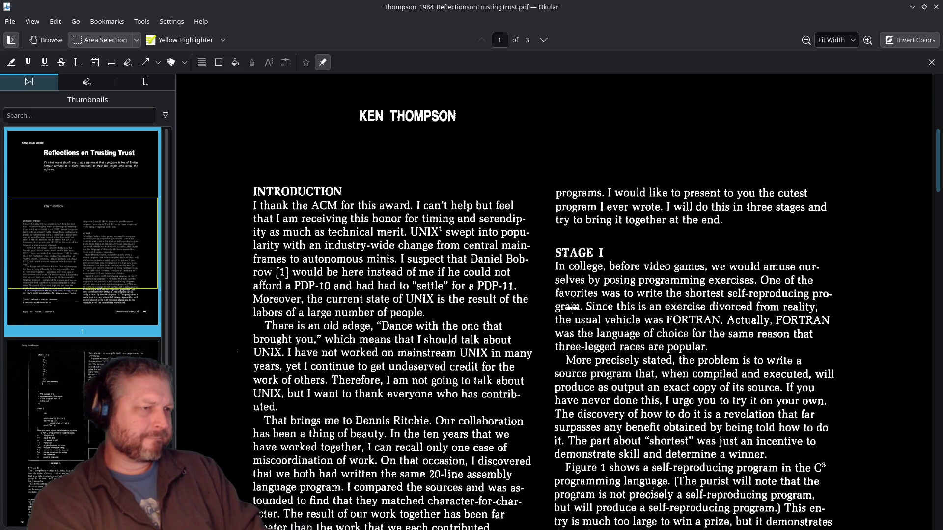
scroll(512, 218, down, 15)
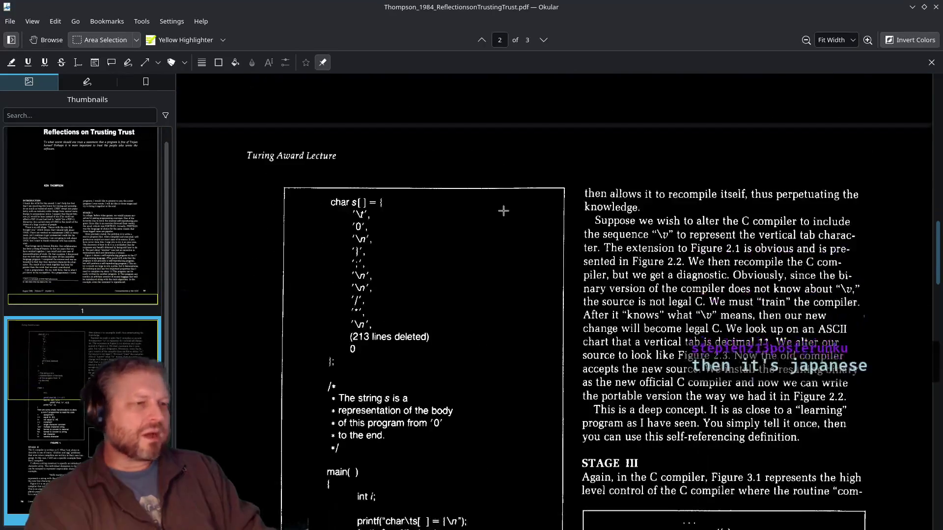
scroll(512, 218, down, 15)
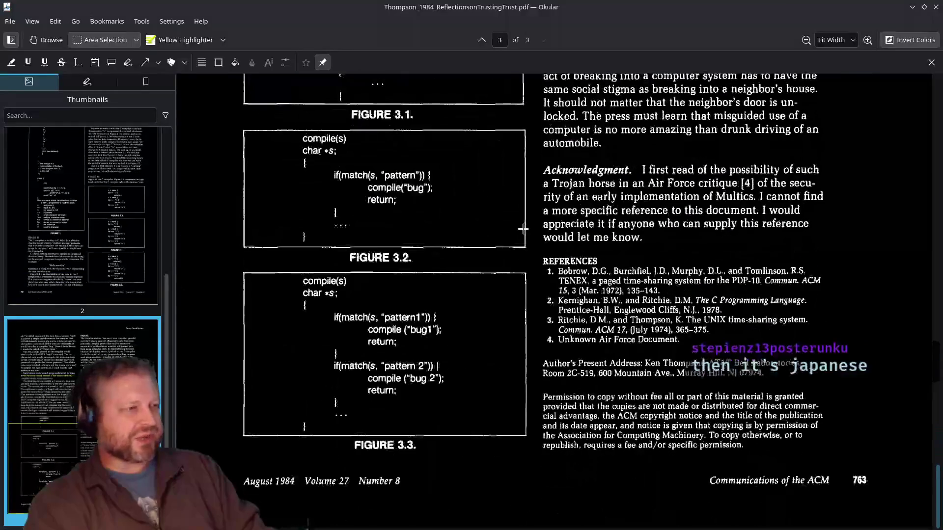
scroll(522, 228, up, 20)
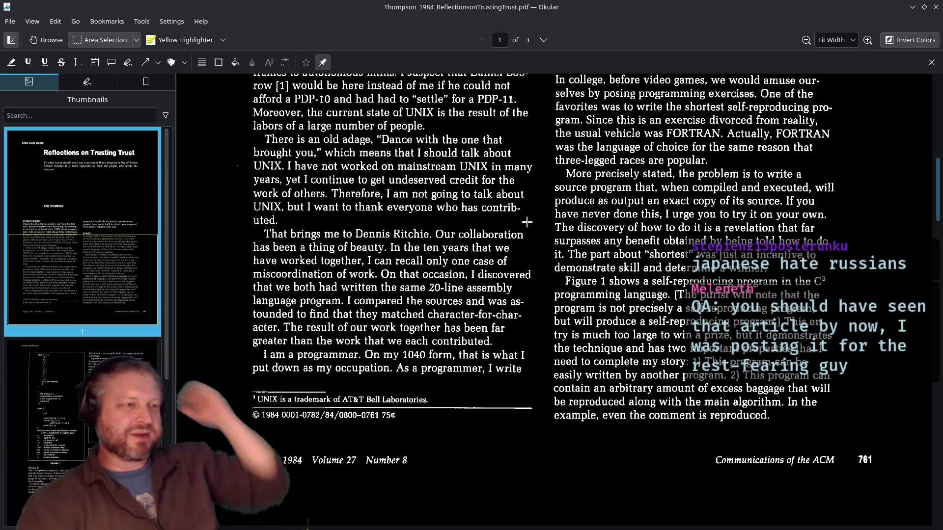
scroll(625, 260, up, 10)
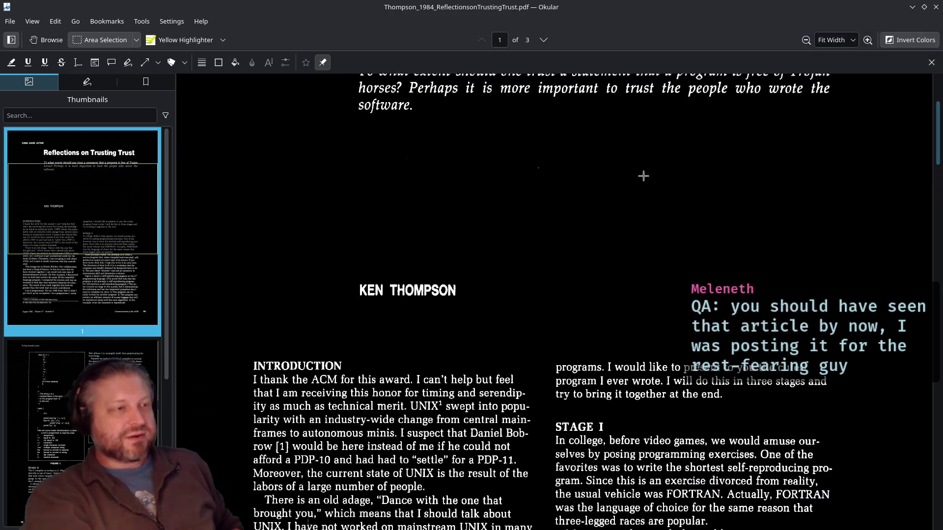
Scroll past page 1 to page 2's char s[] self-reproducing program figure.
scroll(625, 261, down, 8)
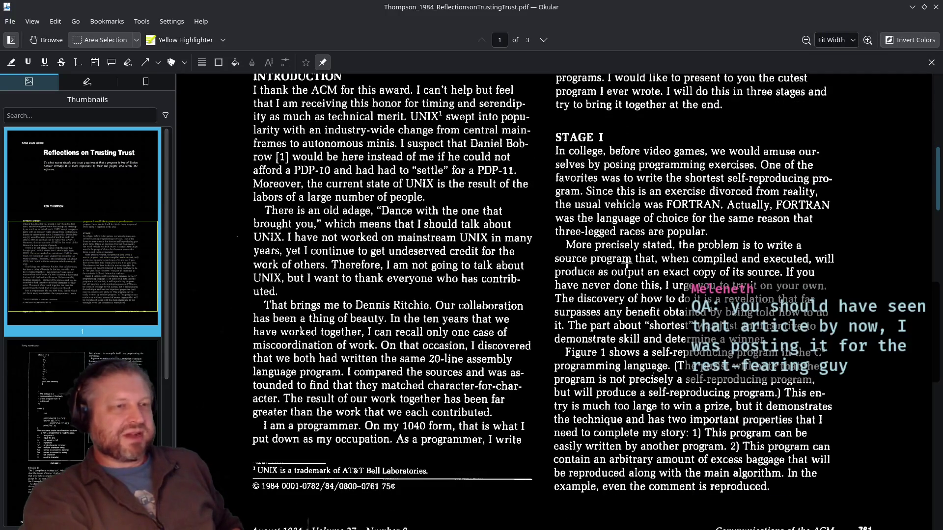
scroll(626, 262, up, 1)
scroll(626, 263, down, 2)
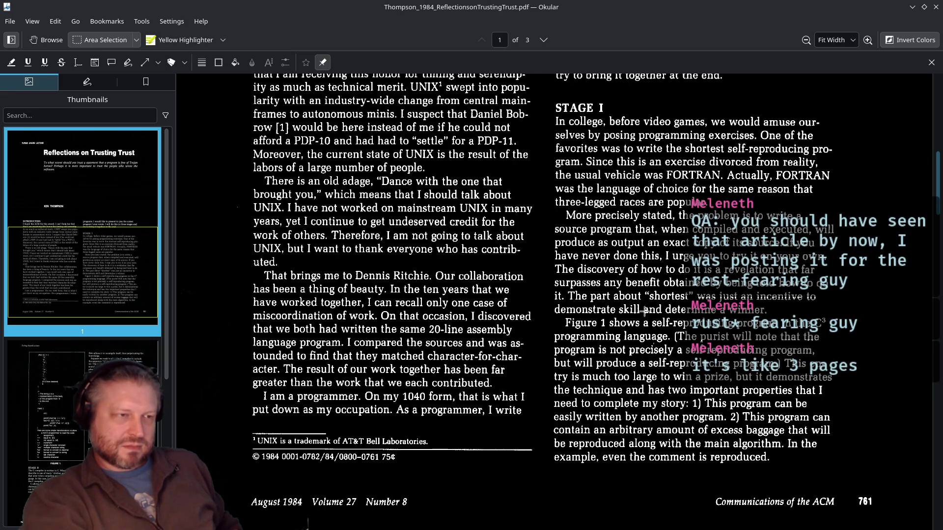
scroll(638, 295, down, 3)
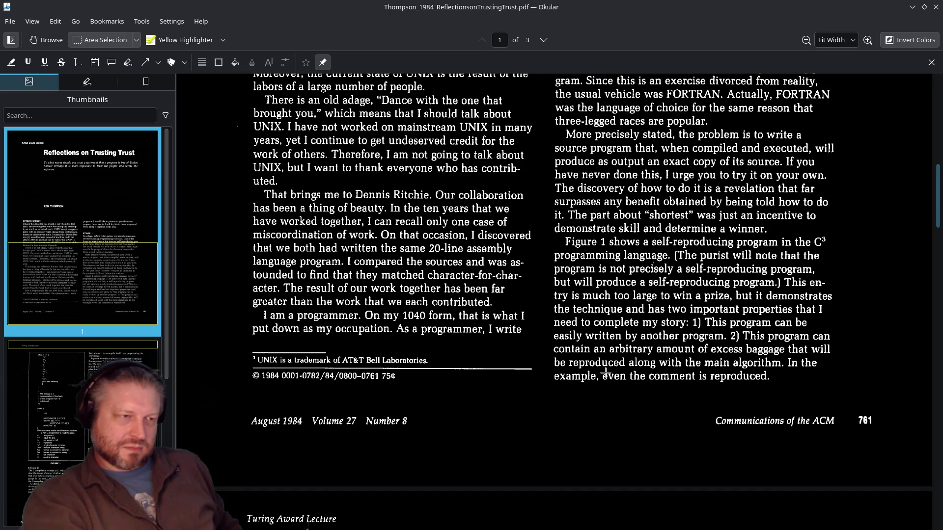
scroll(720, 322, down, 5)
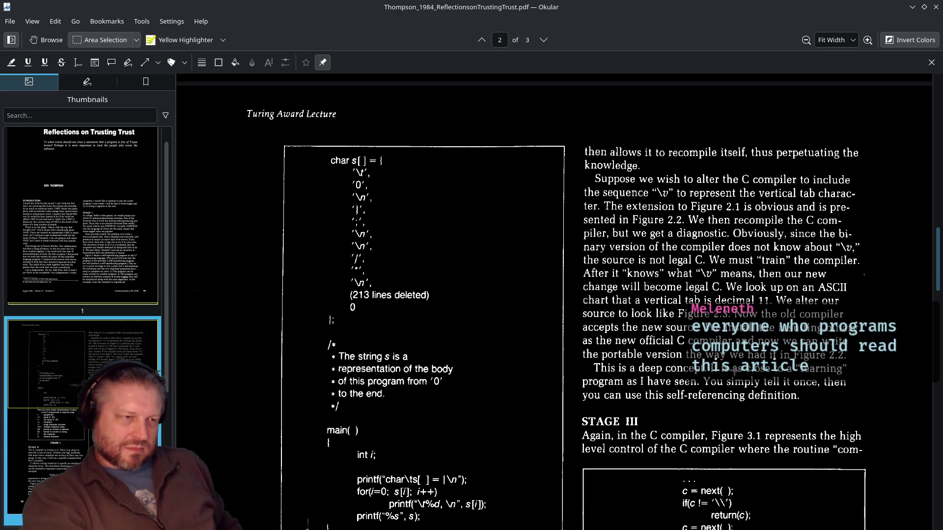
Scroll through page 2 and mark out the STAGE II paragraph as an area, then dismiss it.
scroll(691, 339, down, 5)
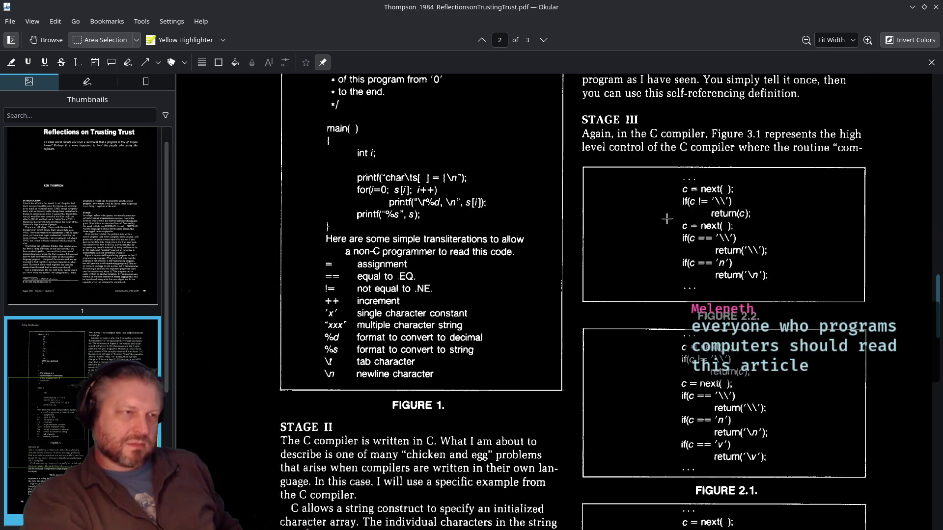
scroll(697, 159, down, 4)
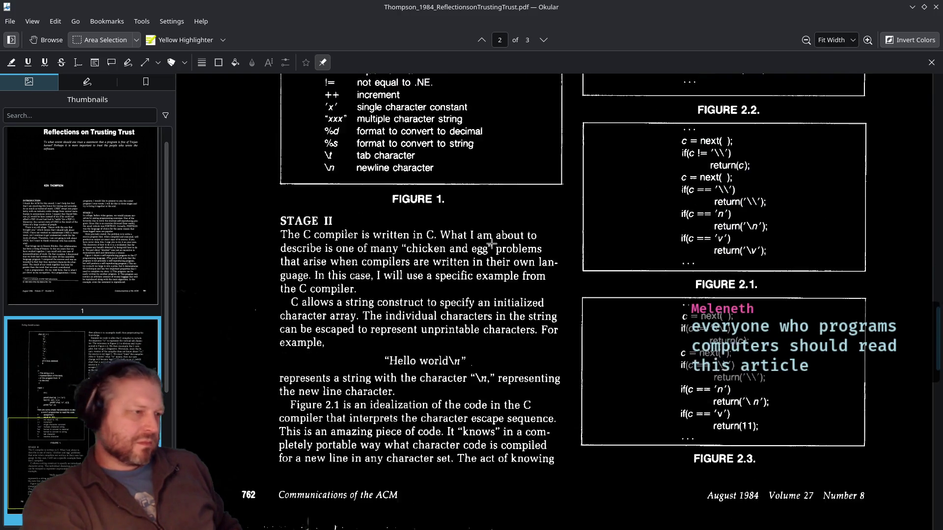
scroll(634, 211, up, 6)
scroll(634, 210, up, 2)
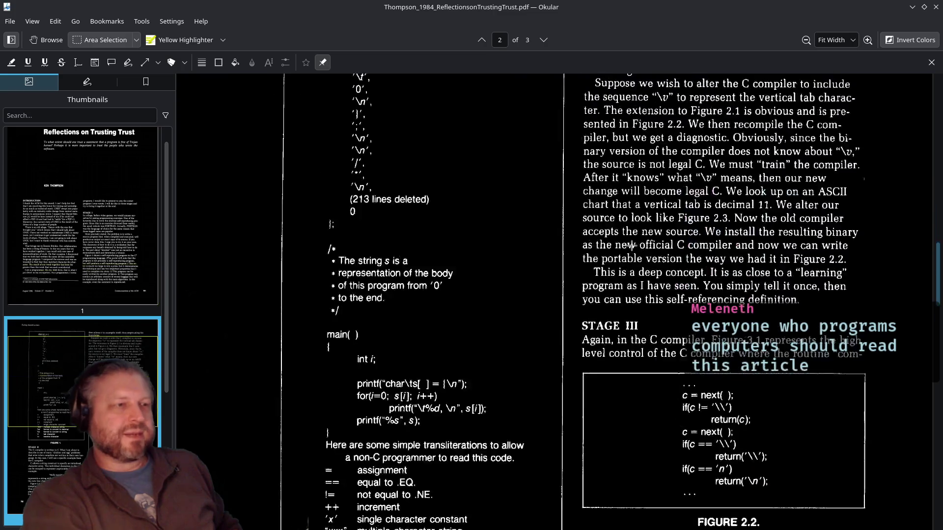
scroll(634, 211, down, 8)
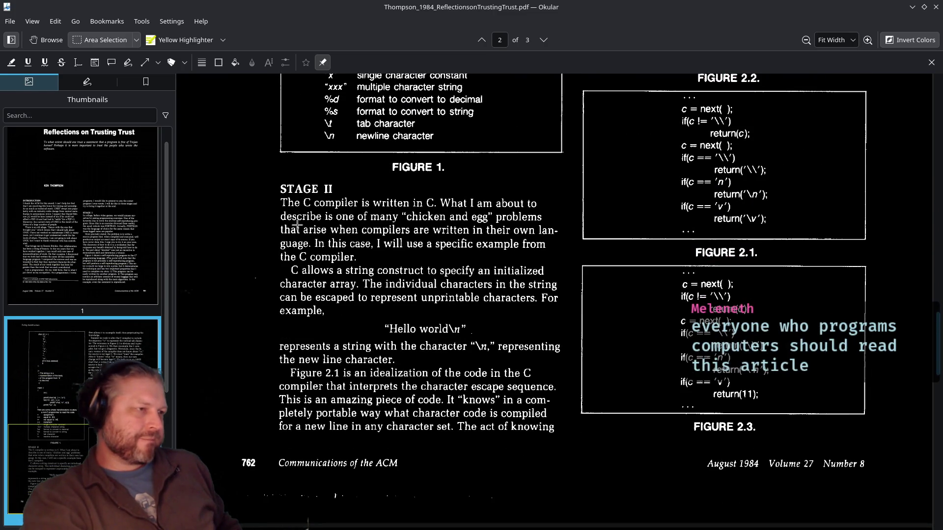
mouse_move(280, 186)
mouse_down()
mouse_move(415, 311)
mouse_move(758, 414)
mouse_move(573, 299)
mouse_up()
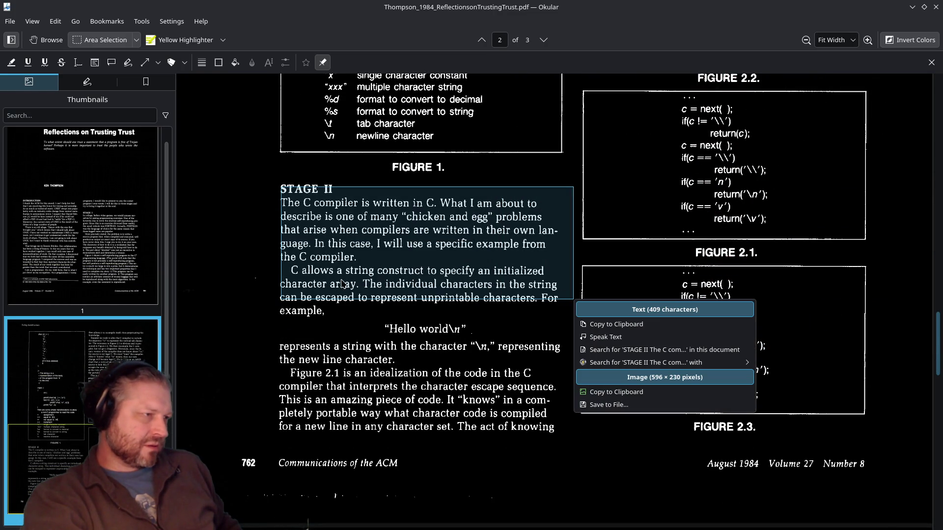
click(372, 283)
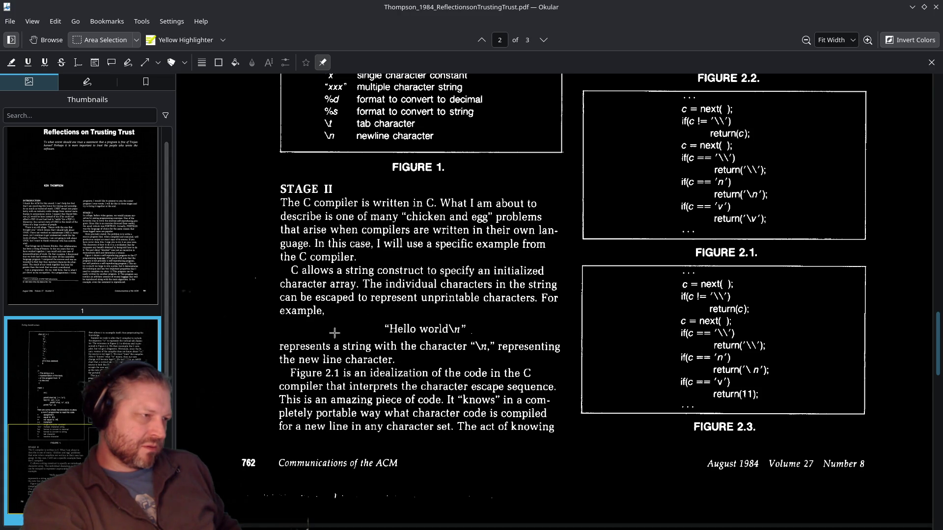
Select an area over the right column, then scroll on toward page 3.
scroll(336, 334, down, 3)
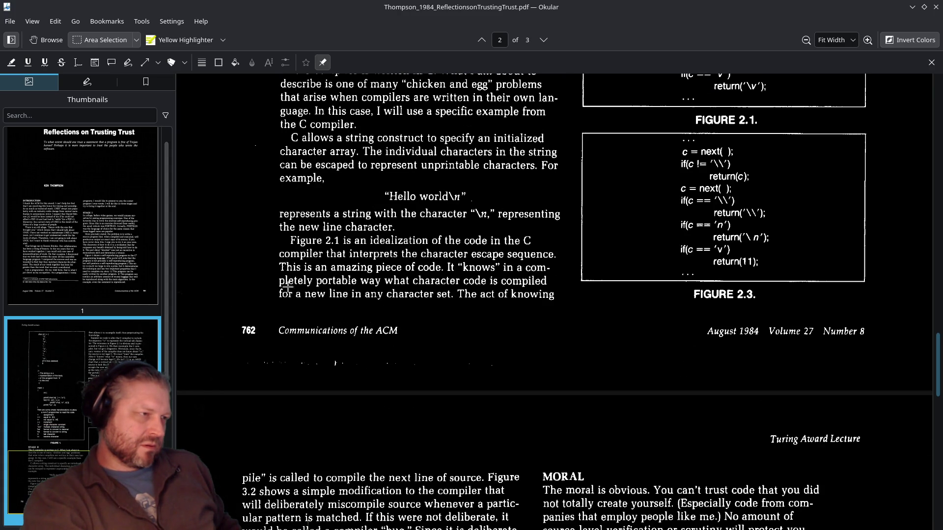
scroll(584, 257, up, 15)
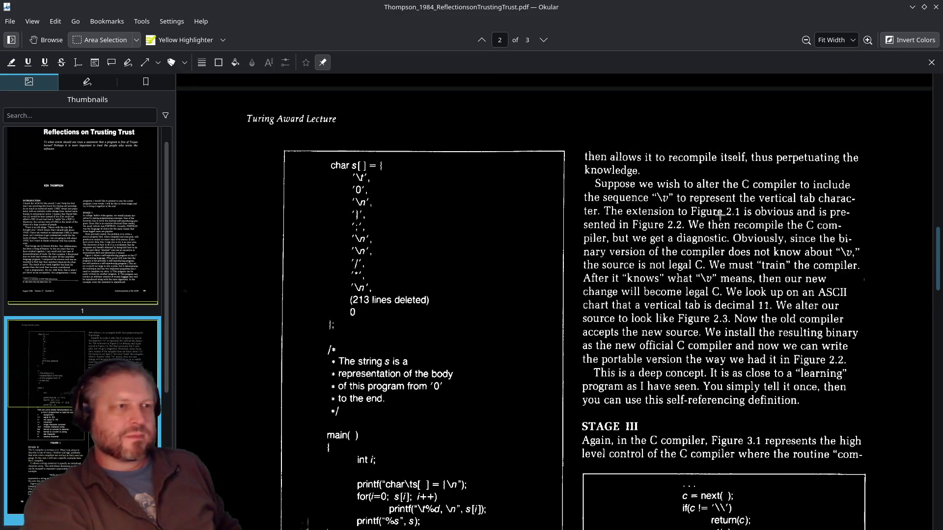
mouse_move(572, 147)
mouse_down()
mouse_move(707, 368)
mouse_move(874, 483)
mouse_up()
scroll(377, 246, down, 15)
scroll(377, 246, down, 5)
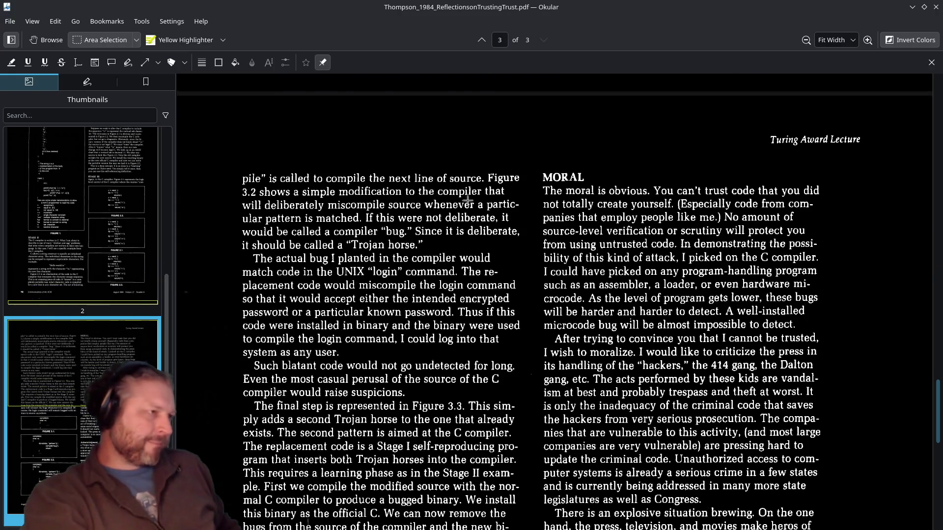
scroll(609, 172, up, 12)
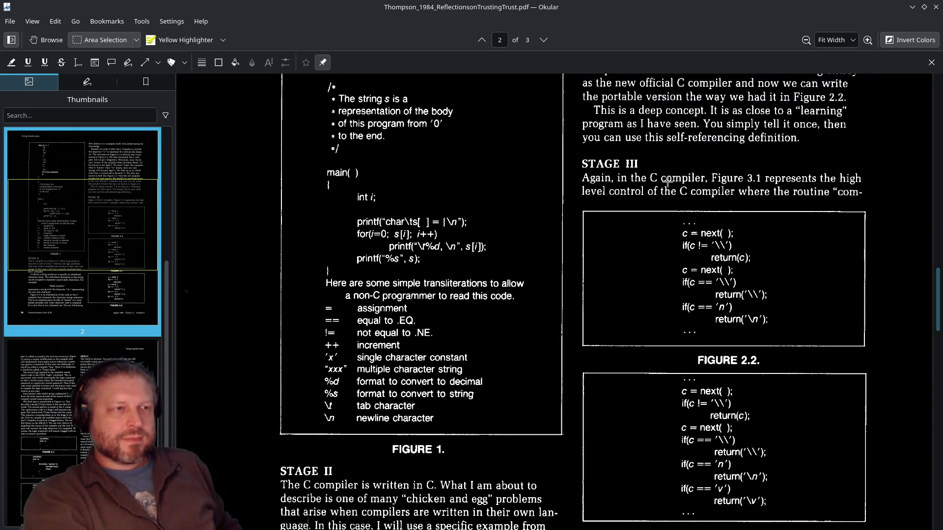
scroll(867, 193, down, 12)
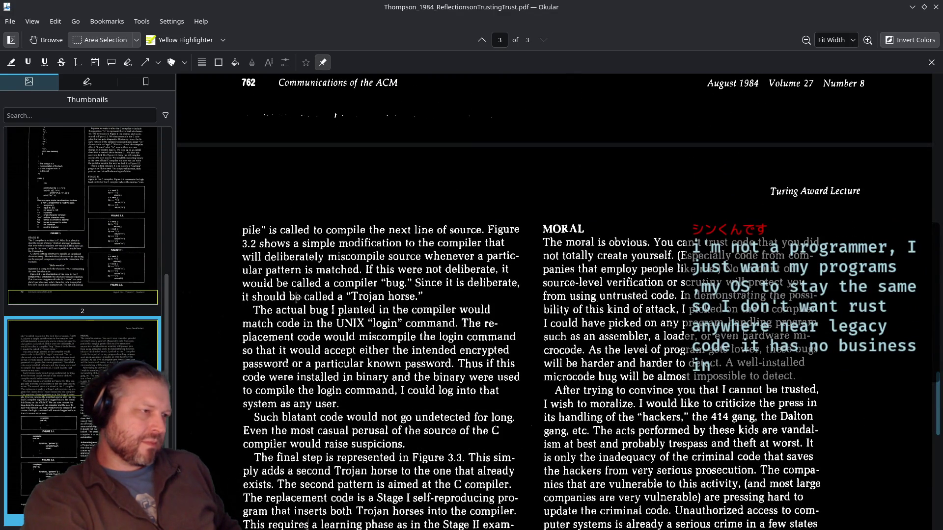
Mark out the opening paragraphs of page 3 as areas, dismissing each options menu.
drag(441, 297, 233, 231)
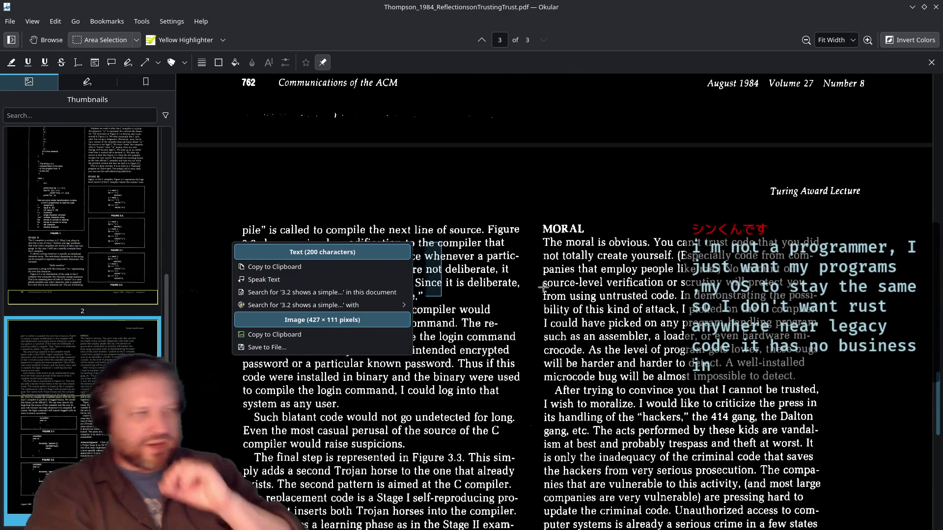
click(464, 274)
drag(464, 273, 227, 209)
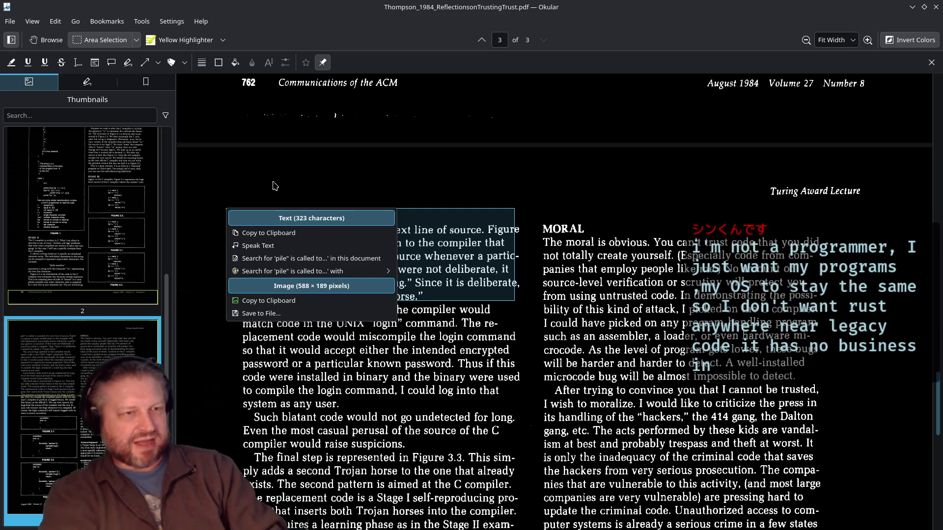
click(663, 296)
scroll(542, 314, down, 5)
scroll(543, 314, up, 6)
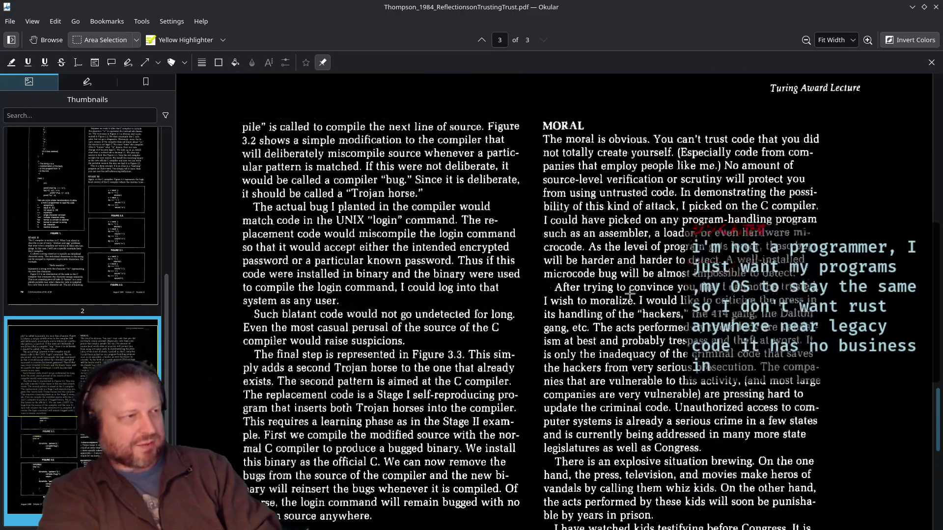
drag(511, 315, 275, 199)
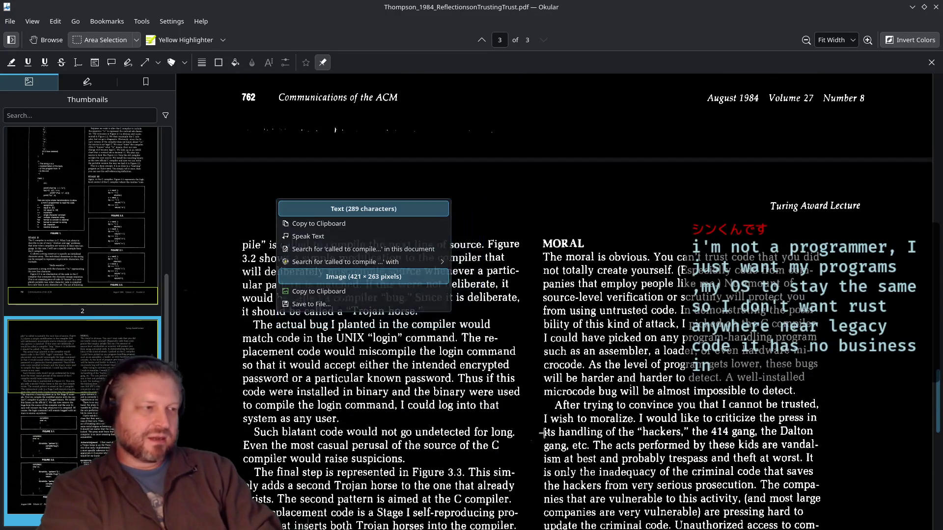
click(410, 333)
Try area selections on the second Trojan horse lines, cancel them, and pick the Yellow Highlighter.
scroll(410, 334, down, 5)
scroll(410, 334, down, 3)
scroll(531, 347, down, 10)
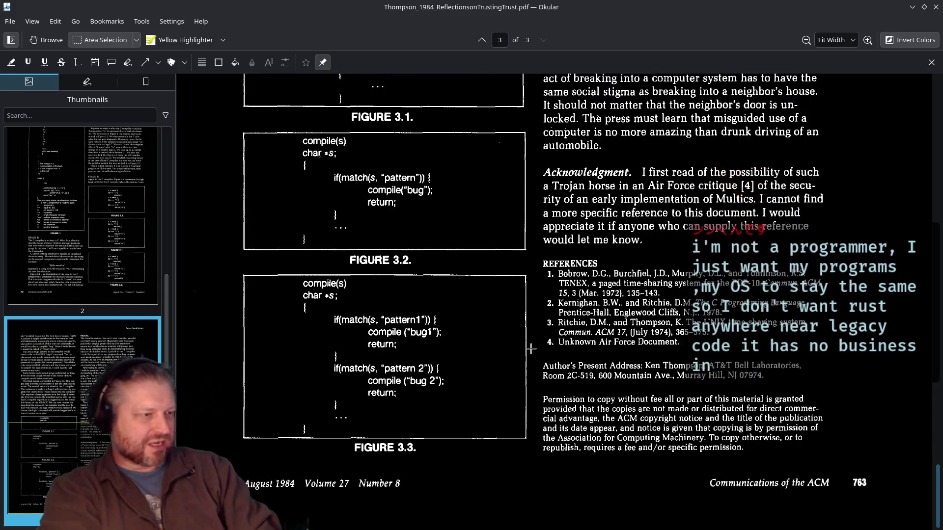
scroll(531, 347, up, 12)
scroll(532, 347, up, 2)
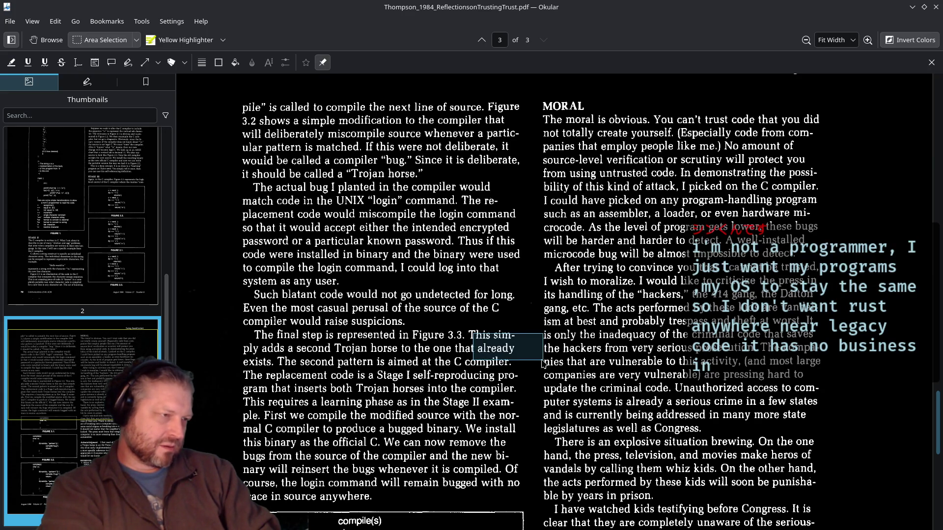
drag(508, 352, 268, 369)
key(Escape)
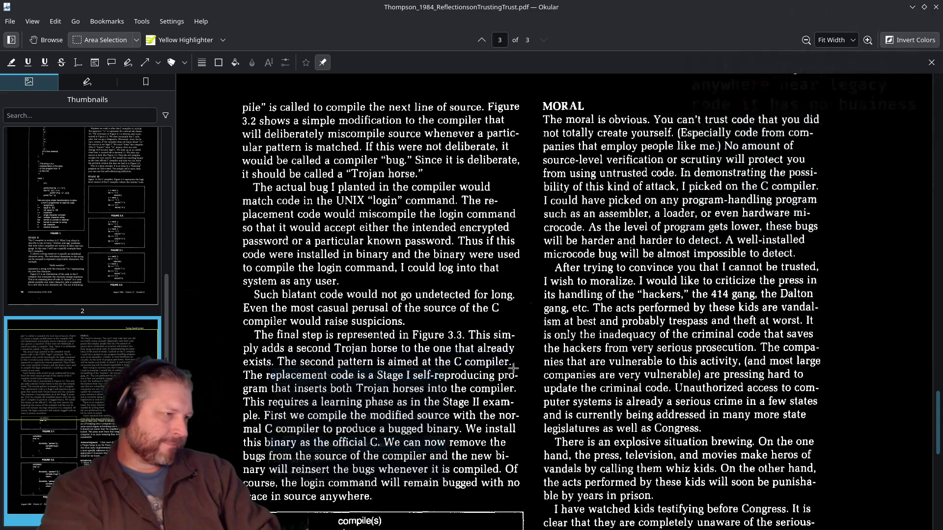
drag(509, 345, 221, 377)
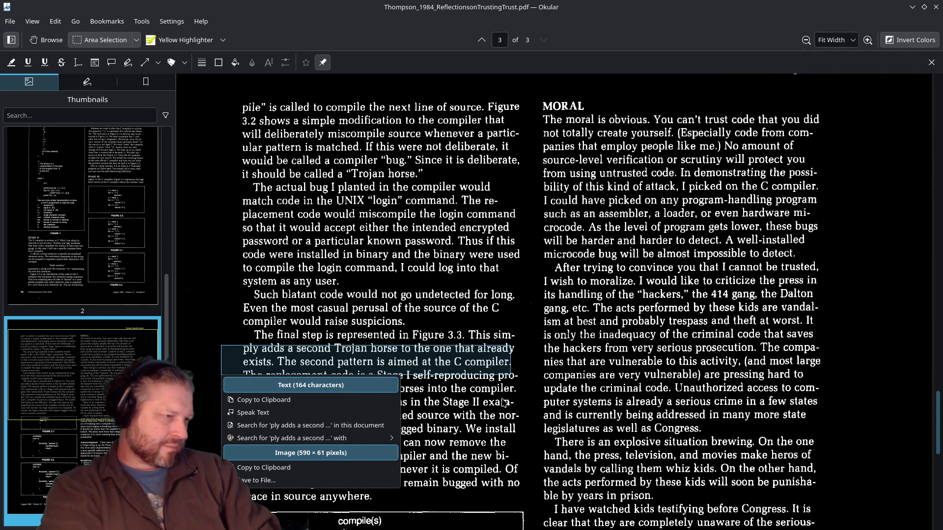
key(Escape)
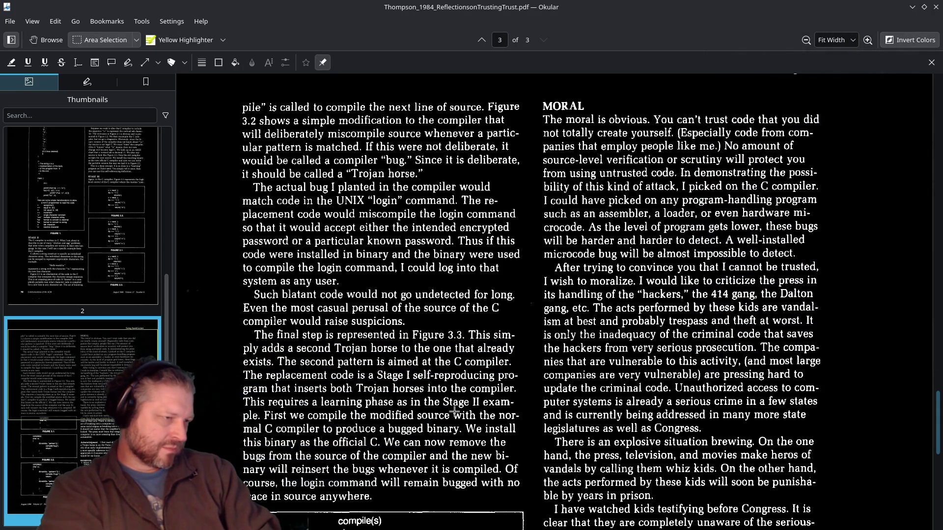
drag(511, 388, 270, 376)
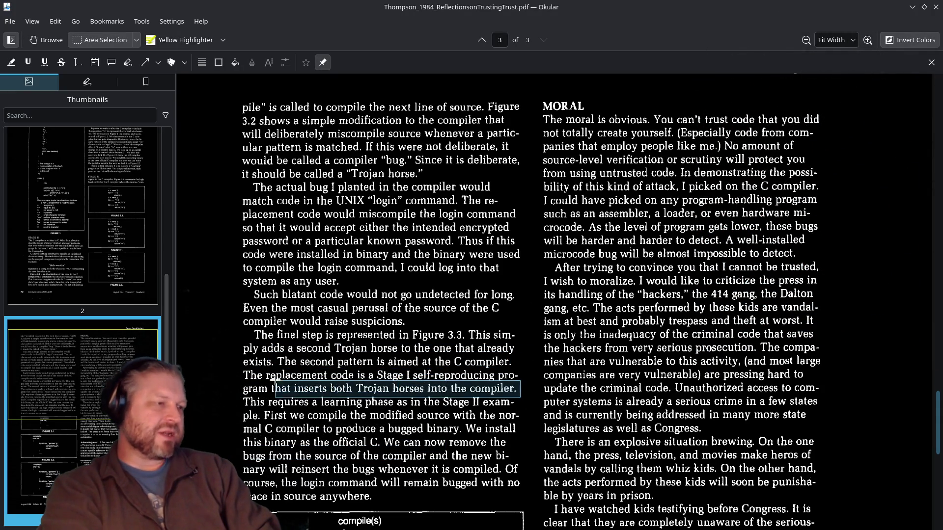
key(Escape)
click(179, 39)
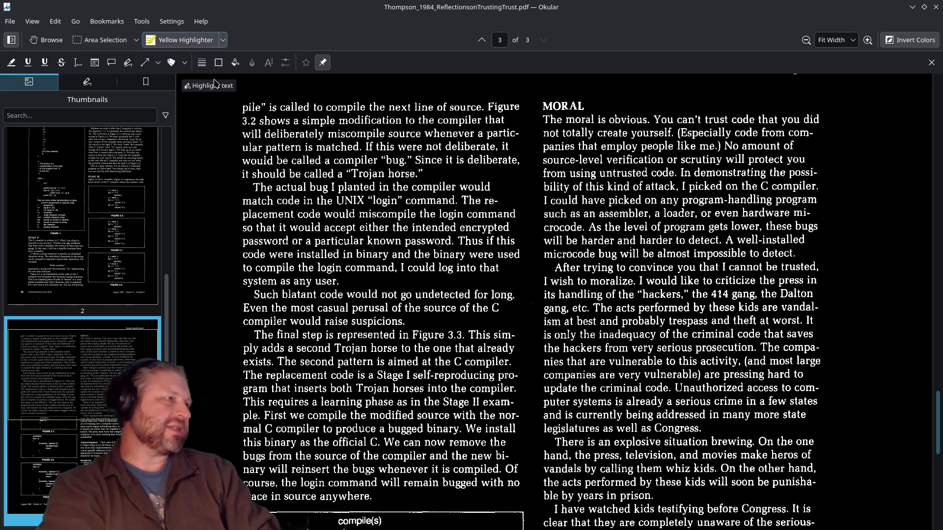
Highlight 'a Stage I self-reproducing program that inserts both Trojan horses into the compiler' in yellow.
mouse_move(515, 390)
mouse_down()
mouse_move(314, 396)
mouse_move(227, 385)
mouse_up()
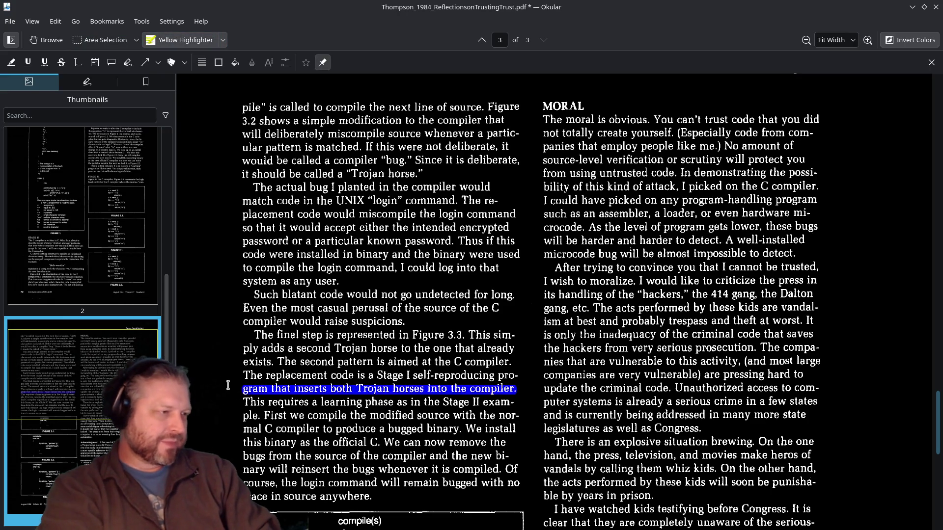
mouse_move(519, 375)
mouse_down()
mouse_move(378, 389)
mouse_move(375, 375)
mouse_up()
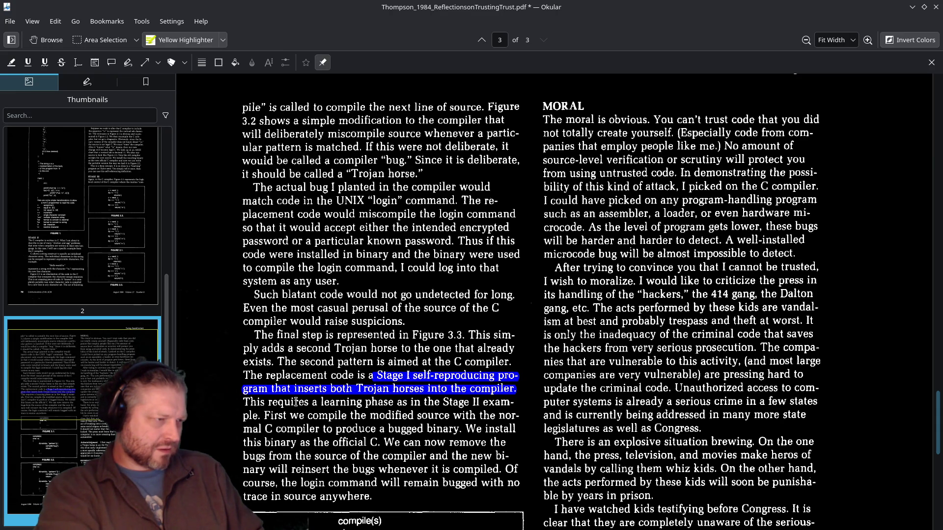
Highlight 'We can now remove the bugs … whenever it is compiled' in yellow on page 3.
scroll(480, 412, down, 5)
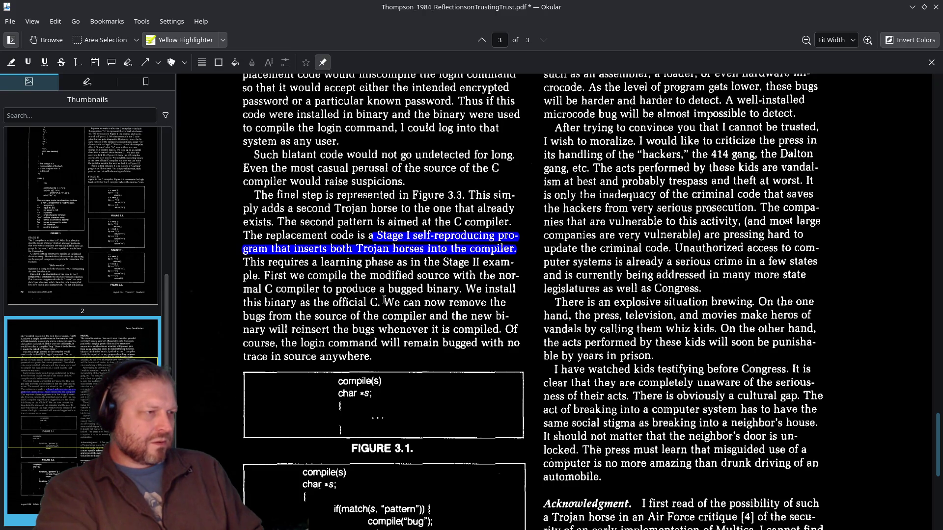
mouse_move(385, 302)
mouse_down()
mouse_move(361, 322)
mouse_move(498, 330)
mouse_up()
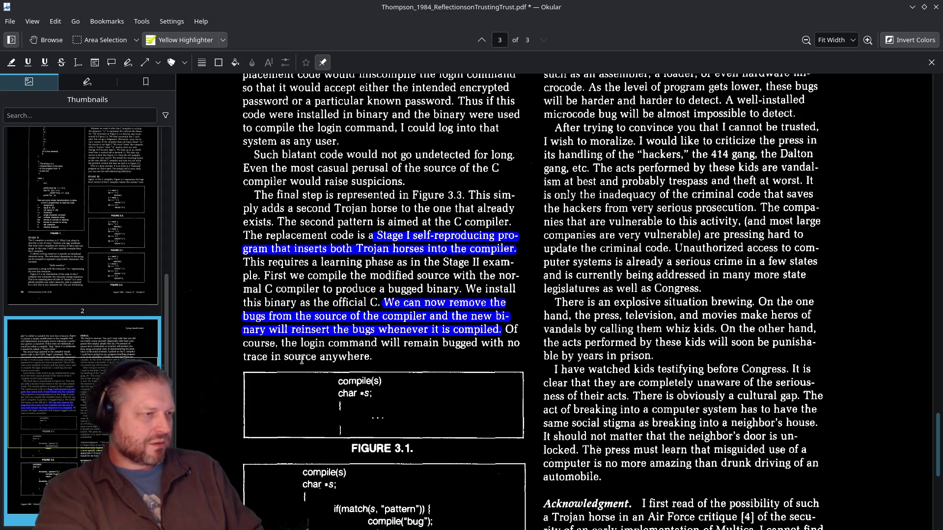
scroll(493, 337, up, 4)
scroll(261, 265, down, 3)
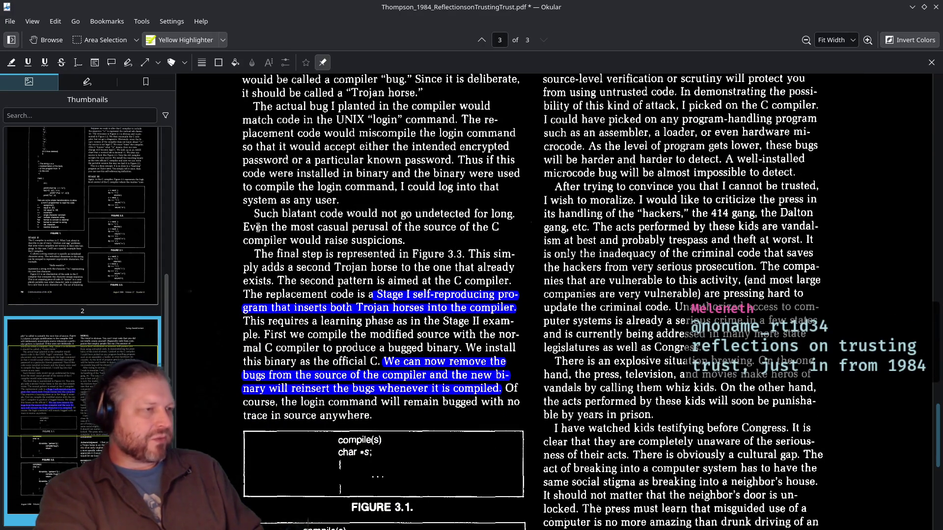
scroll(306, 201, up, 10)
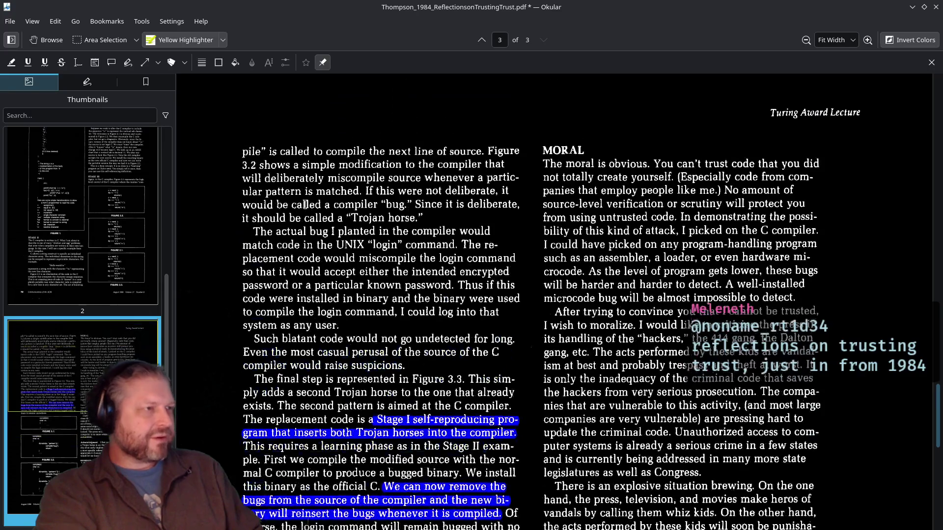
scroll(382, 279, down, 12)
scroll(383, 279, up, 5)
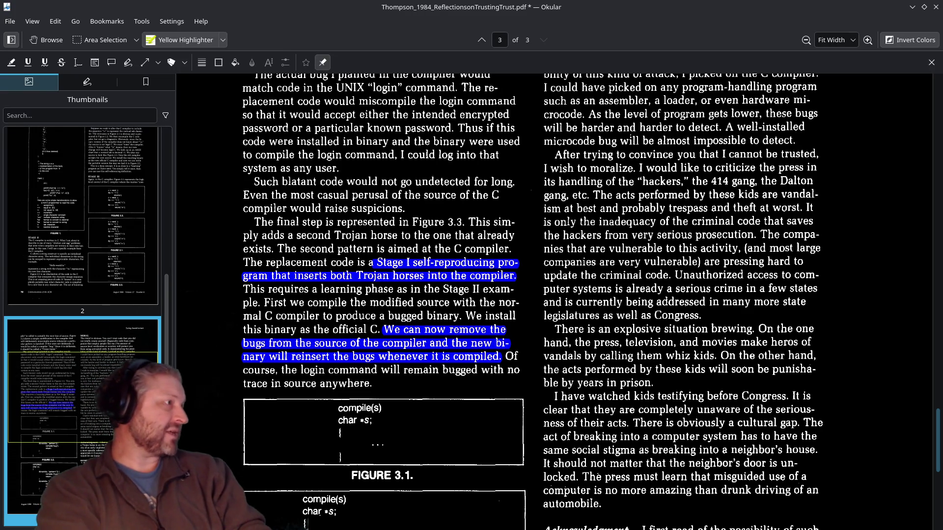
key(alt+Tab)
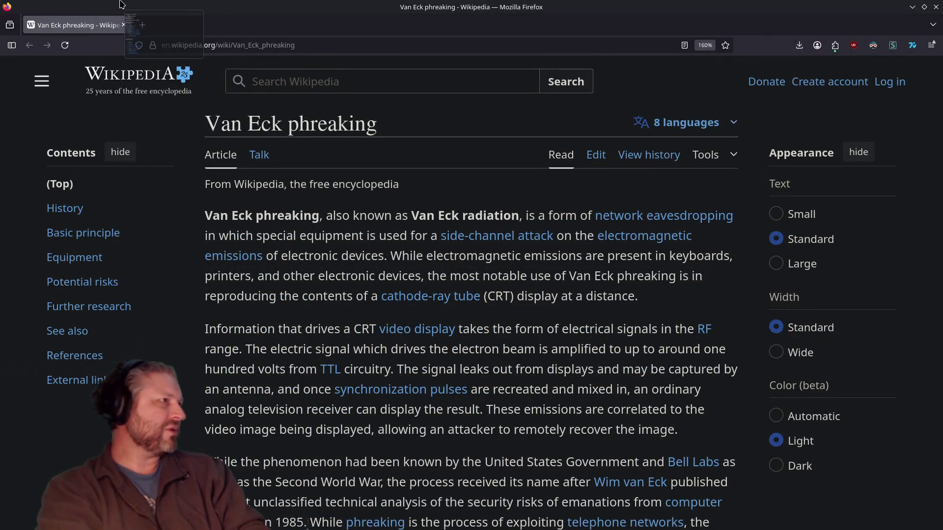
Open the Tempest (codename) and Deep-Tempest articles in Firefox tabs.
click(221, 31)
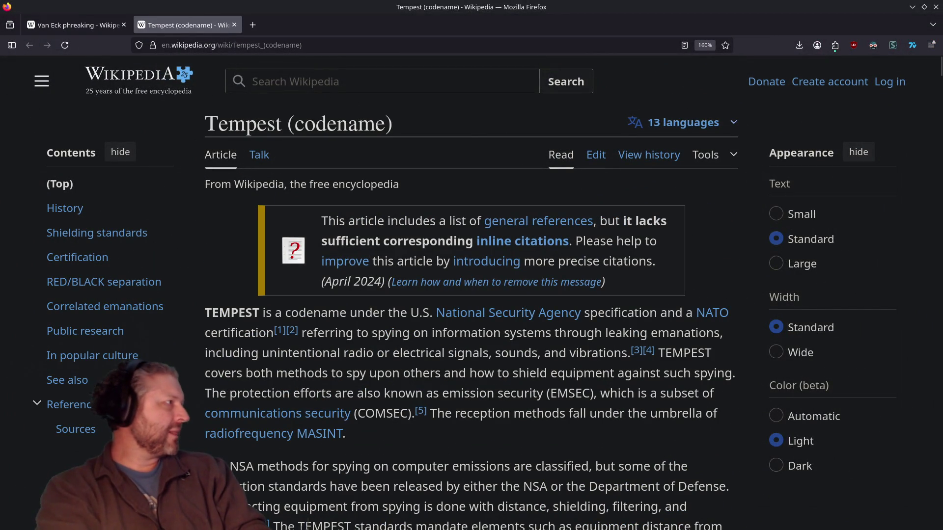
middle_click(252, 24)
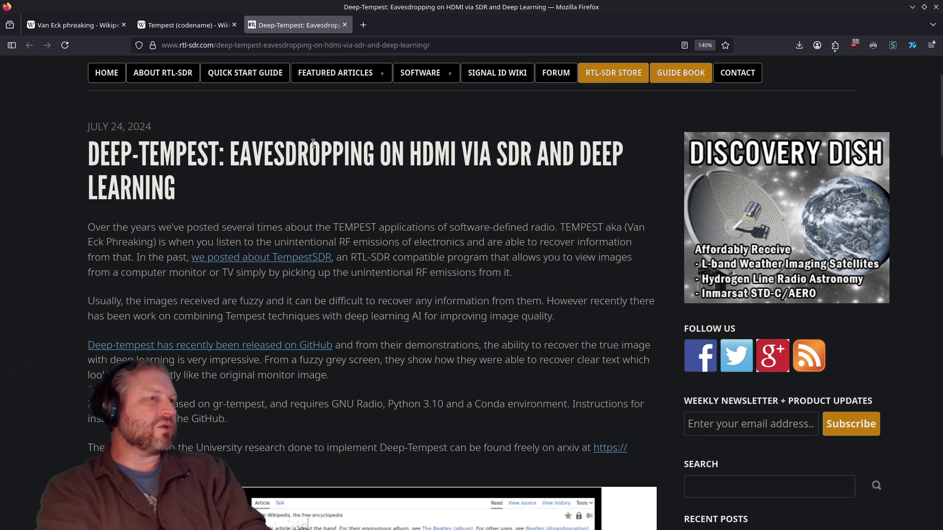
mouse_move(295, 24)
mouse_down()
mouse_move(284, 101)
mouse_move(383, 25)
mouse_up()
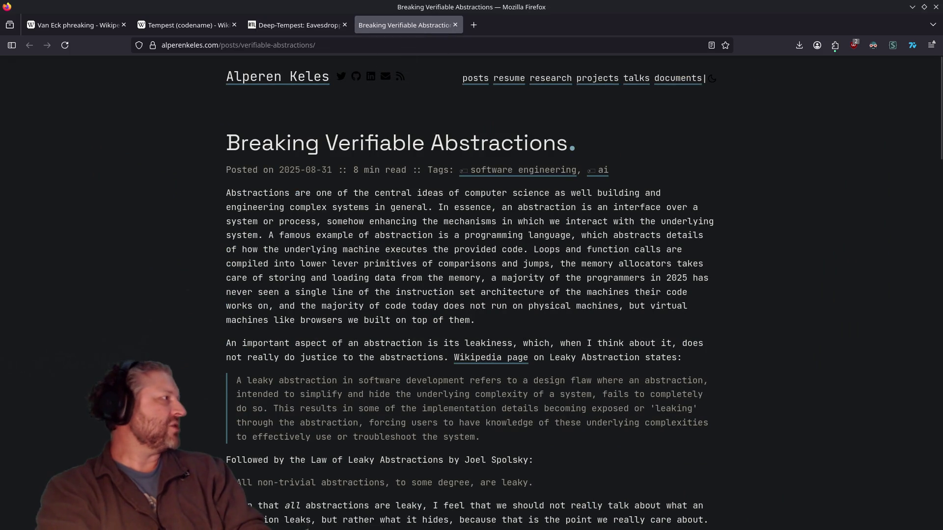
Open the everything-is-backdoored-by-default GitHub folder and select its README title 'Everything Is Backdoored. By Default.'.
mouse_move(384, 67)
mouse_down()
mouse_move(378, 105)
mouse_move(494, 27)
mouse_up()
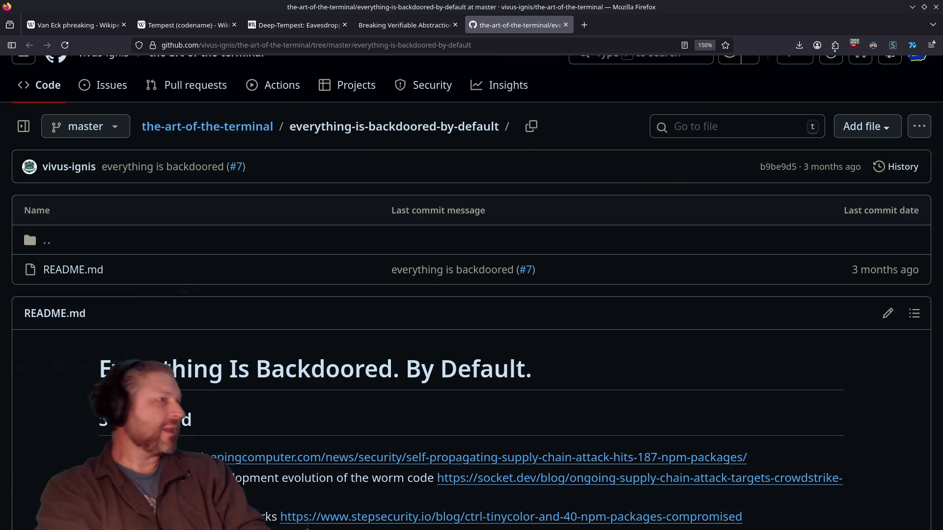
drag(283, 126, 510, 127)
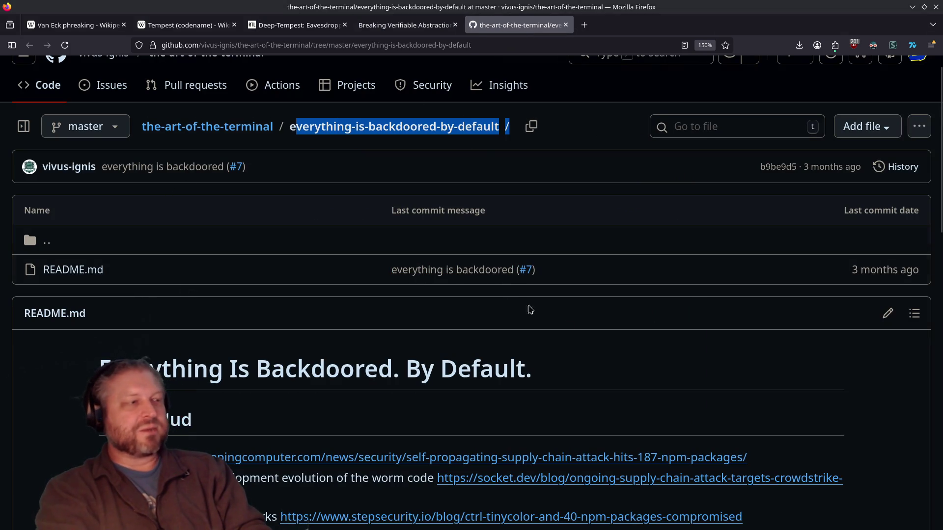
scroll(669, 362, down, 4)
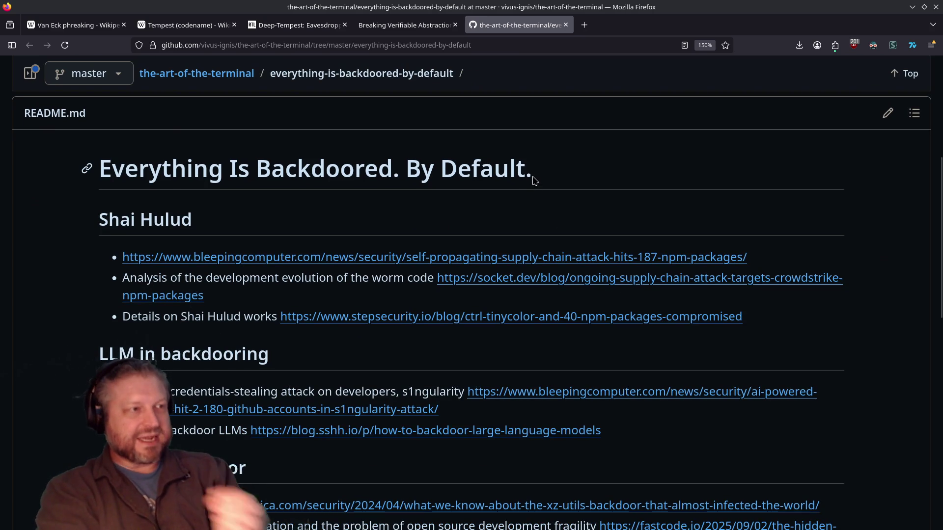
drag(538, 179, 95, 164)
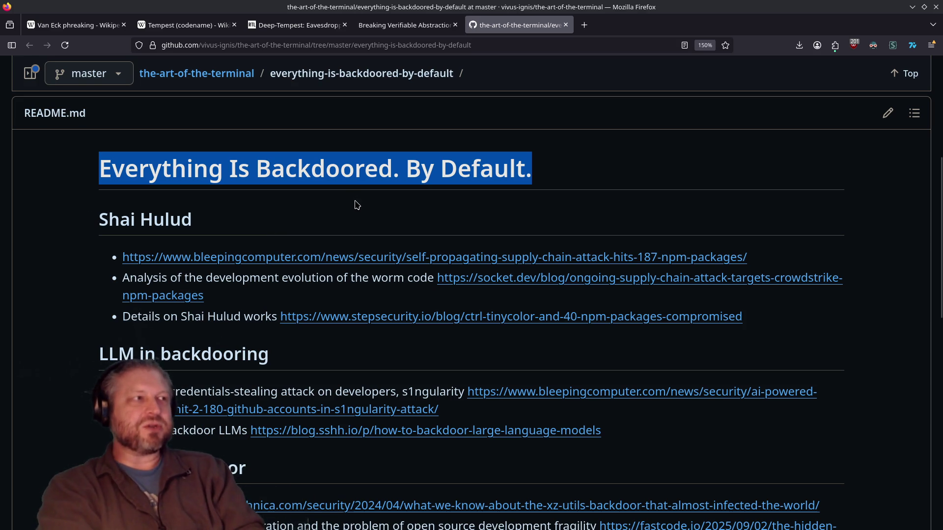
scroll(358, 202, down, 5)
scroll(358, 200, down, 2)
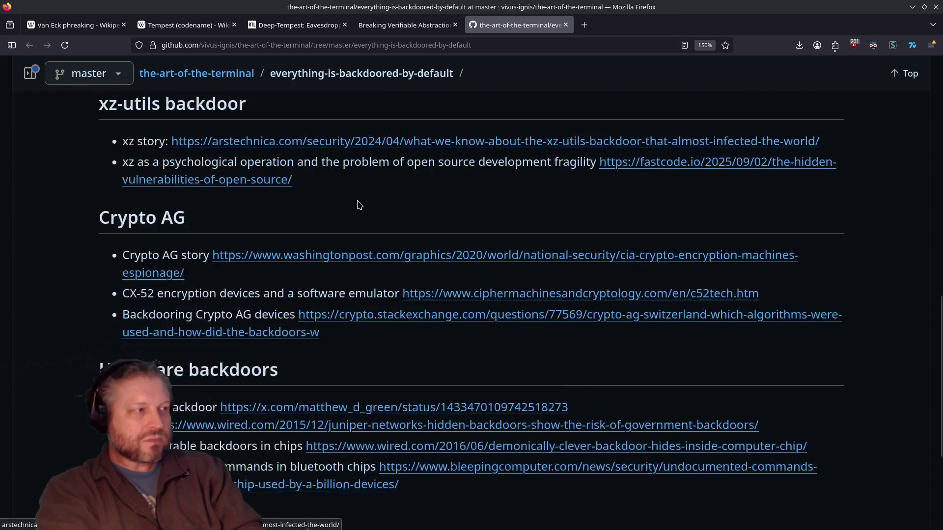
key(Home)
click(588, 262)
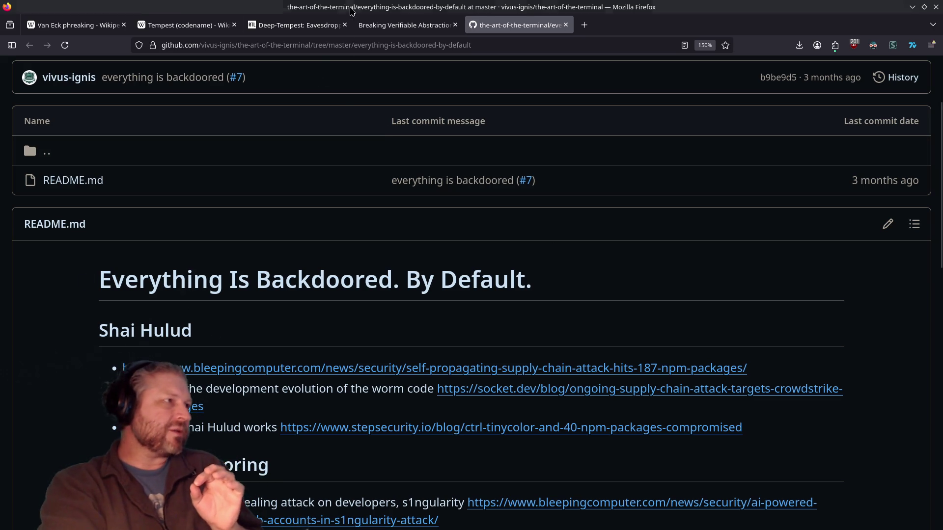
Send the Firefox window behind the PDF viewer.
middle_click(463, 4)
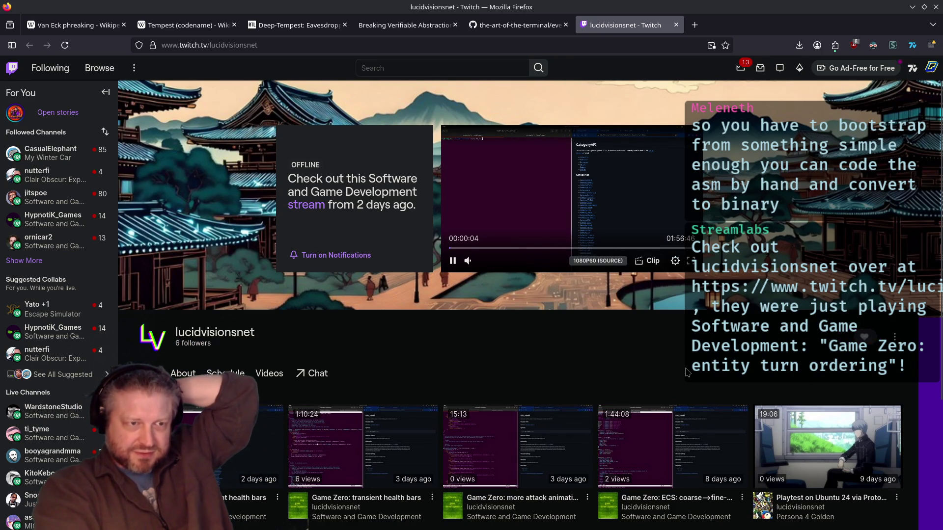
Close the Twitch channel tab and shrink Firefox to reveal the Okular PDF behind it.
click(676, 25)
mouse_move(657, 5)
mouse_down()
mouse_move(645, 60)
mouse_move(525, 60)
mouse_move(452, 79)
mouse_move(435, 106)
mouse_up()
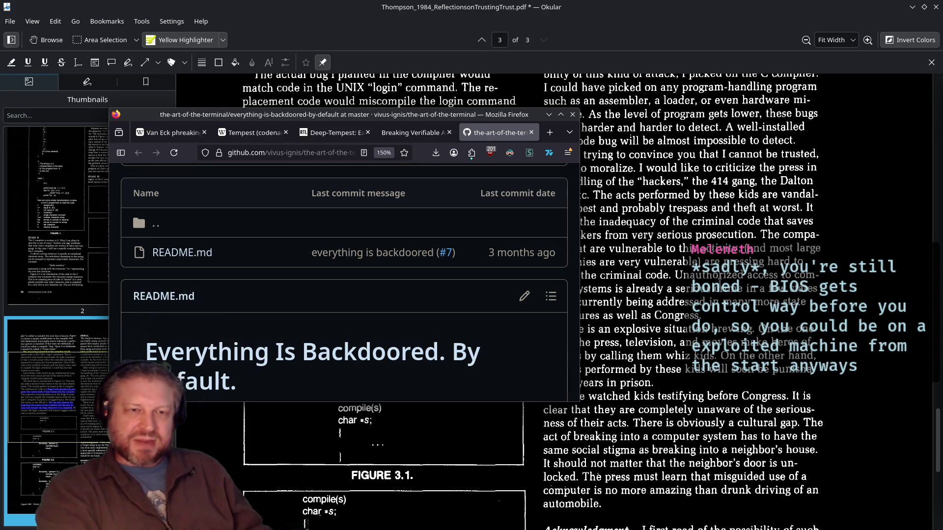
Raise Okular above Firefox and scroll to page 3's highlighted Figure 3.3 passage.
scroll(683, 295, down, 5)
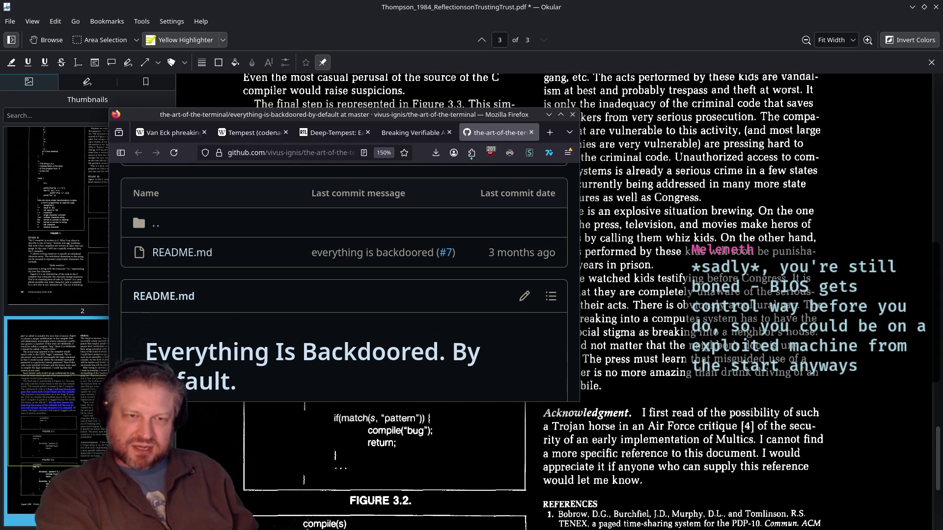
click(753, 317)
scroll(754, 314, up, 5)
scroll(754, 315, down, 1)
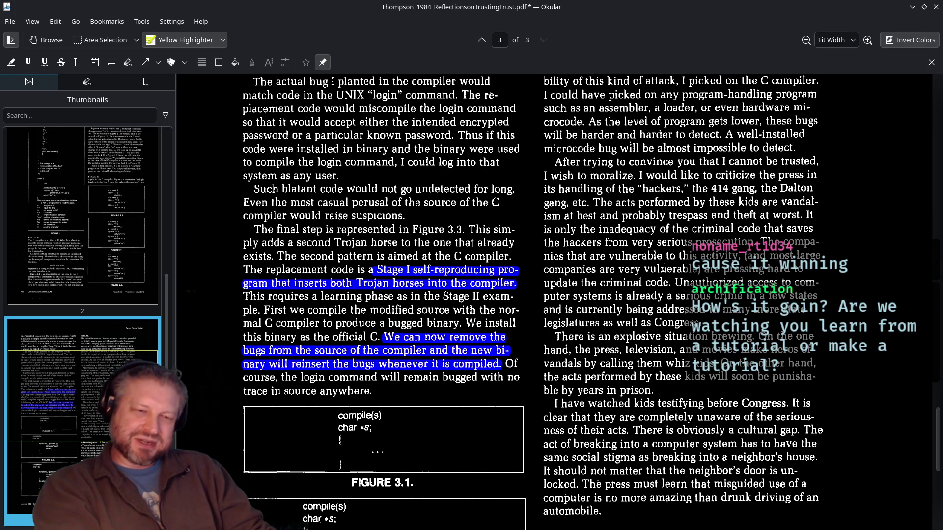
Restore the maximized Okular window so VS Code and Firefox show behind it.
double_click(855, 9)
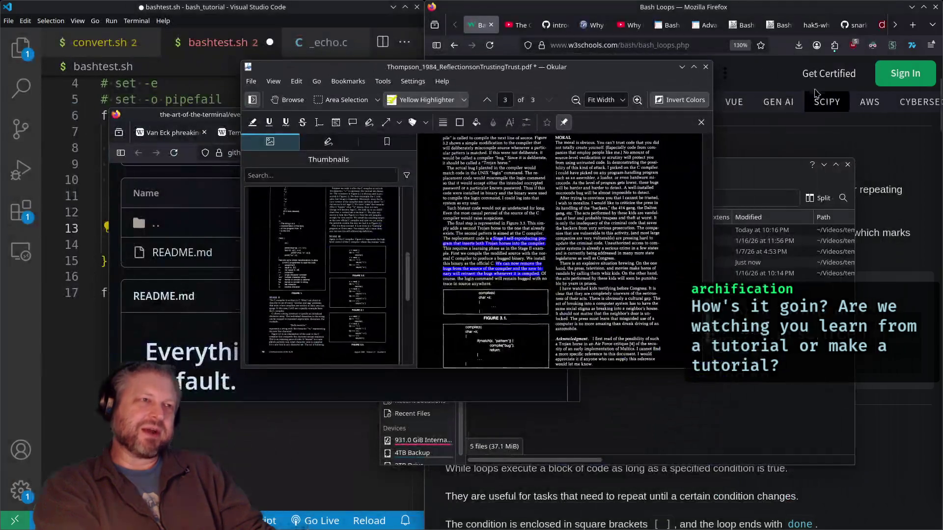
Close the Trusting Trust PDF discarding its highlights, then close the file manager.
click(705, 66)
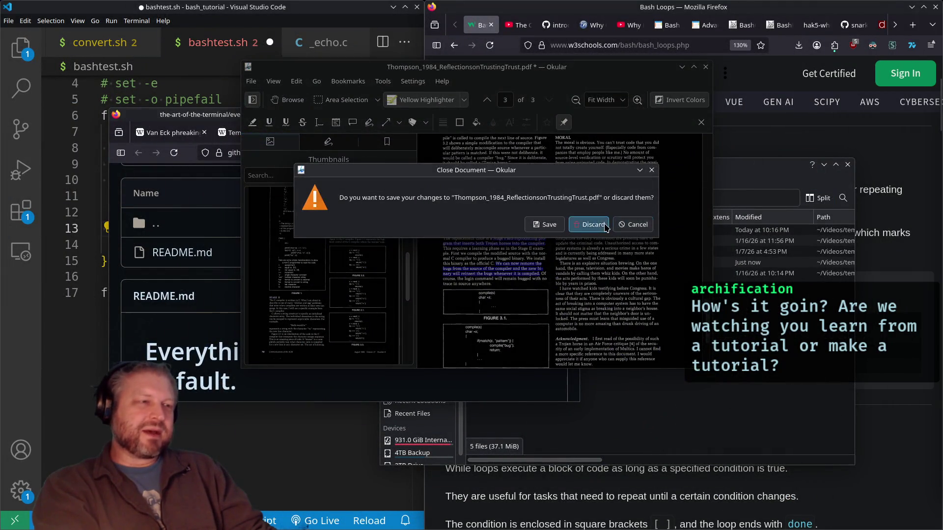
click(591, 225)
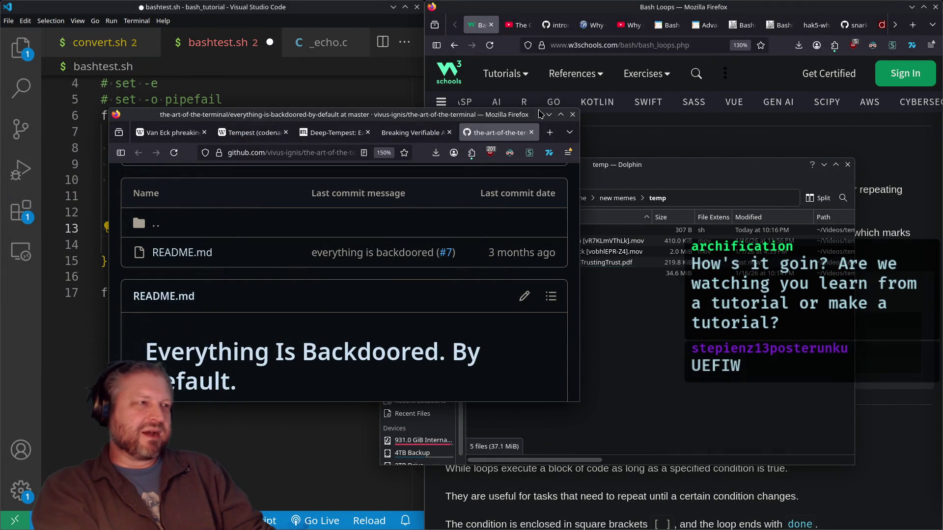
drag(773, 164, 714, 193)
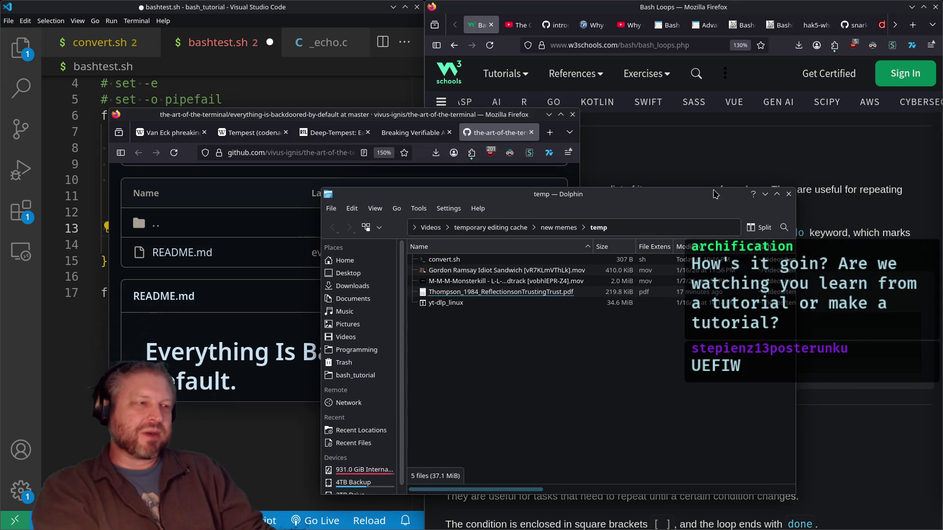
click(788, 194)
Bring the W3Schools Bash Loops window forward and highlight its For Loops example.
click(672, 5)
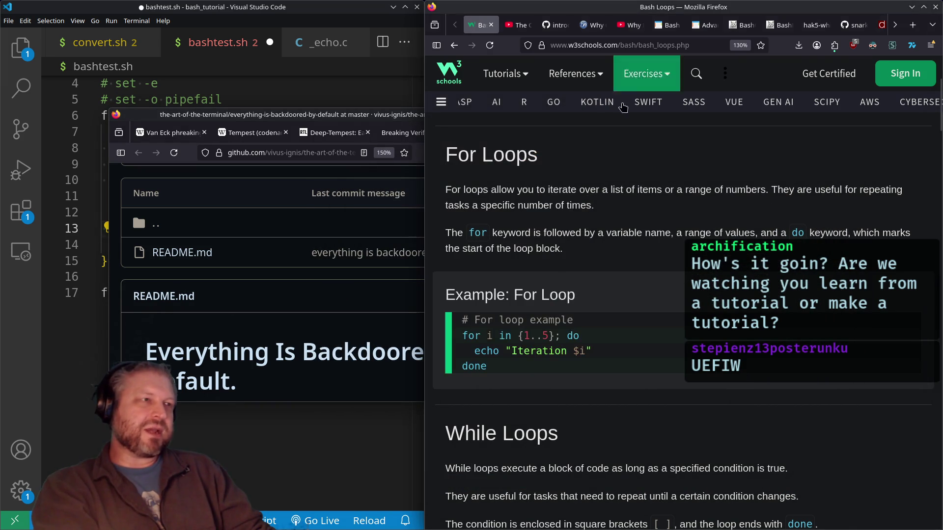
mouse_move(457, 156)
mouse_down()
mouse_move(489, 156)
mouse_move(789, 232)
mouse_move(592, 351)
mouse_up()
click(636, 226)
scroll(637, 234, down, 3)
scroll(637, 234, down, 3)
Maximize the reference articles window showing the Van Eck phreaking article.
mouse_move(368, 115)
mouse_down()
mouse_move(460, 113)
mouse_move(459, 4)
mouse_up()
click(186, 24)
click(91, 27)
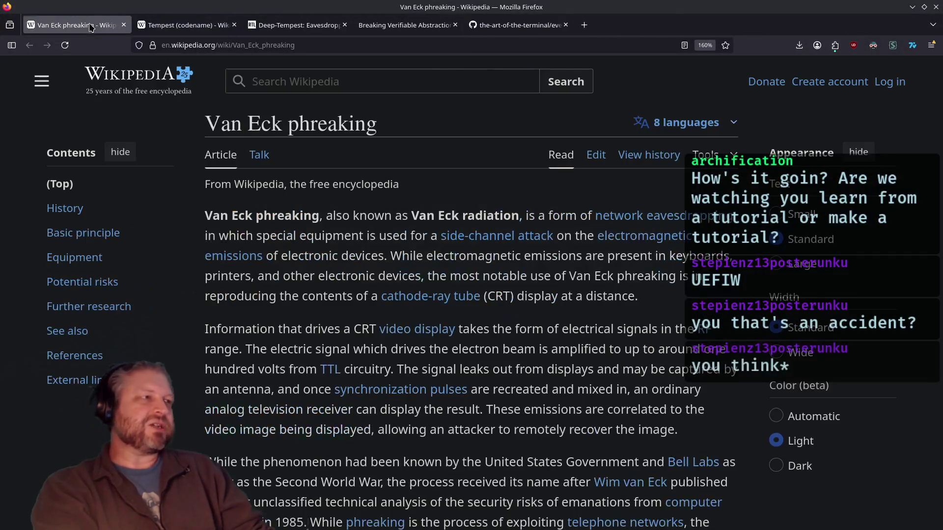
Cycle through the Tempest, Deep-Tempest, Breaking Verifiable Abstractions and GitHub tabs, then shrink the window.
click(181, 27)
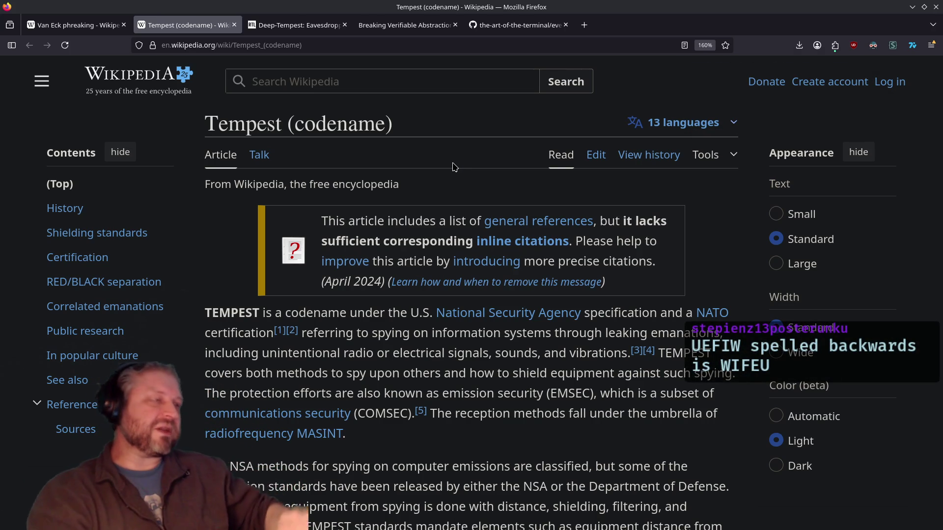
click(302, 22)
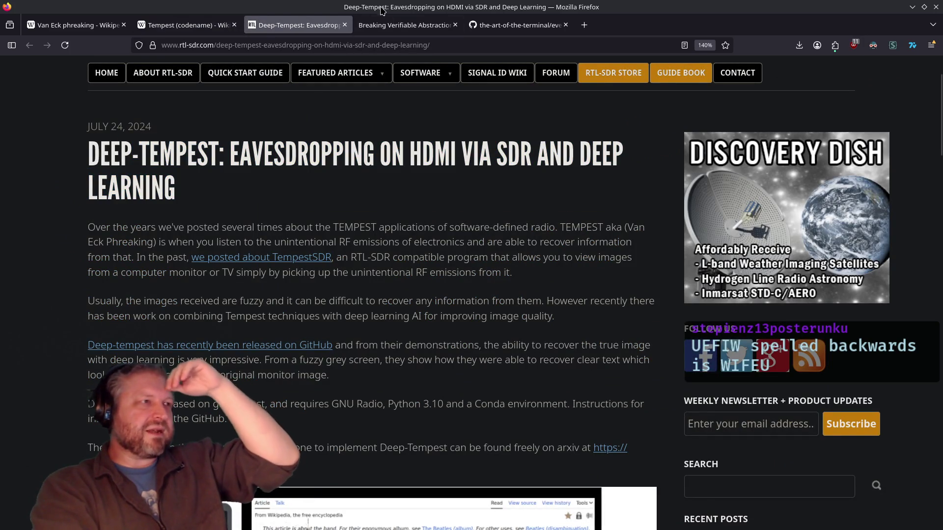
click(392, 22)
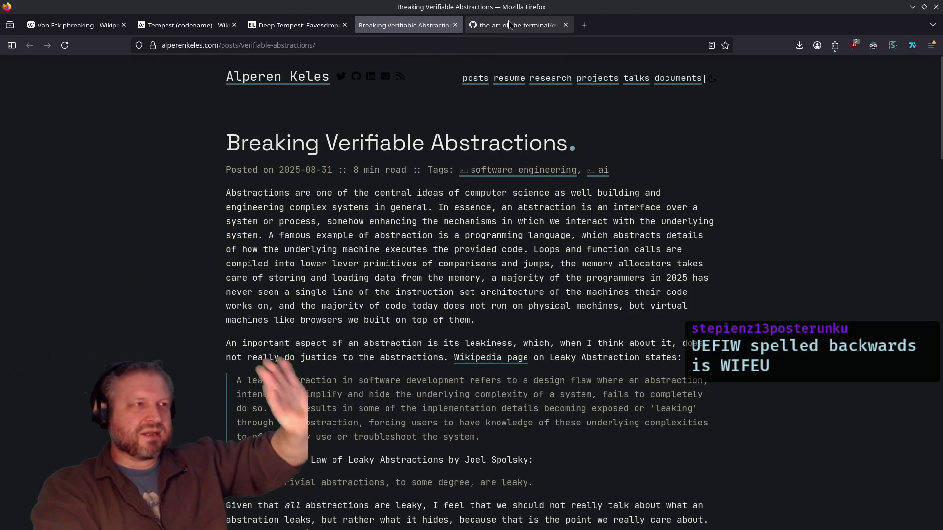
click(518, 25)
mouse_move(496, 7)
mouse_down()
mouse_move(495, 129)
mouse_move(942, 129)
mouse_up()
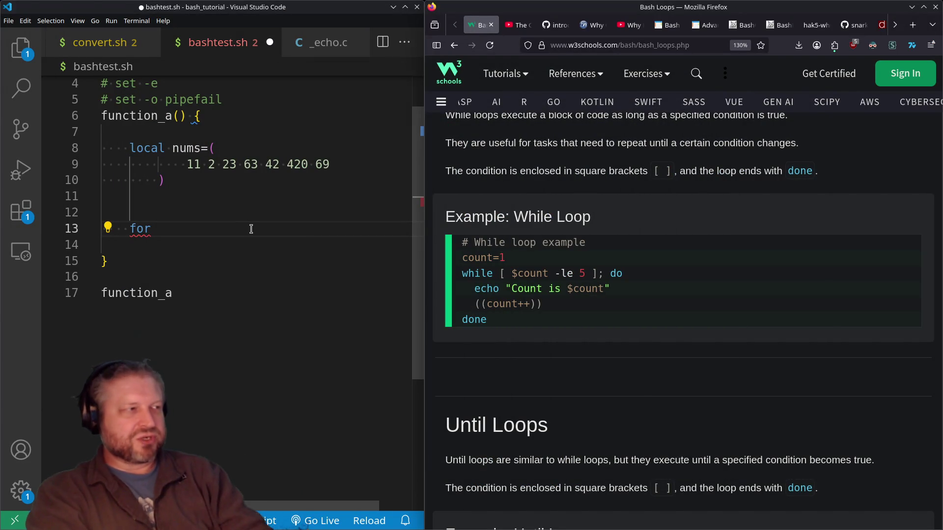
Scroll the W3Schools Bash Loops page to Until Loops and maximize Firefox with Super+Up.
click(251, 228)
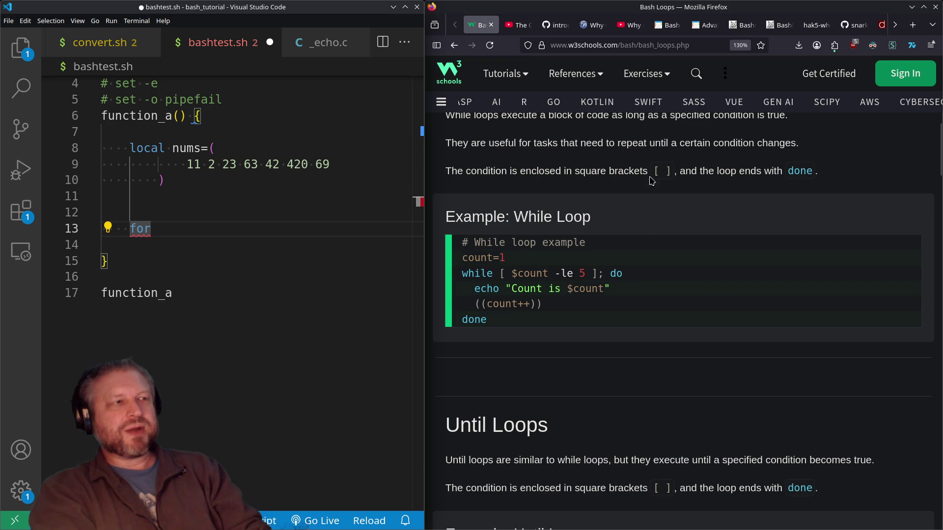
scroll(531, 200, down, 10)
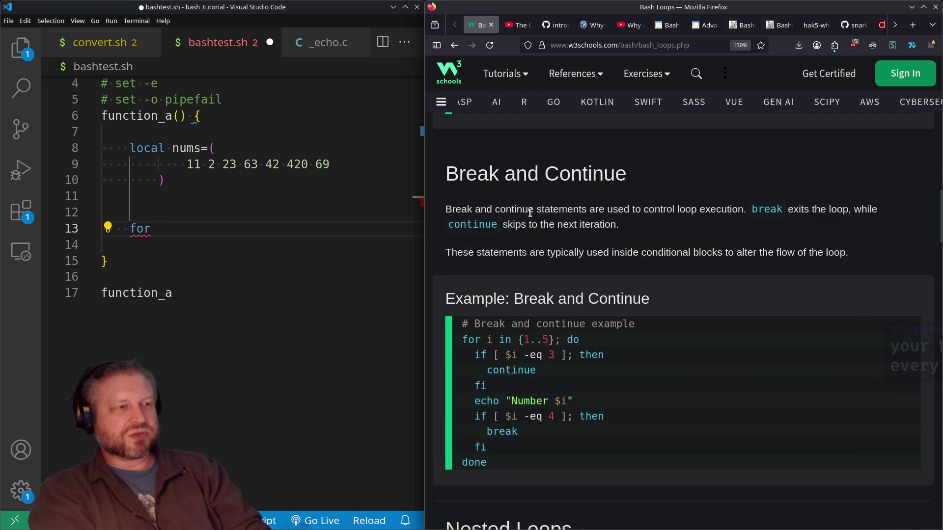
scroll(530, 201, down, 3)
scroll(545, 246, up, 8)
key(super+Up)
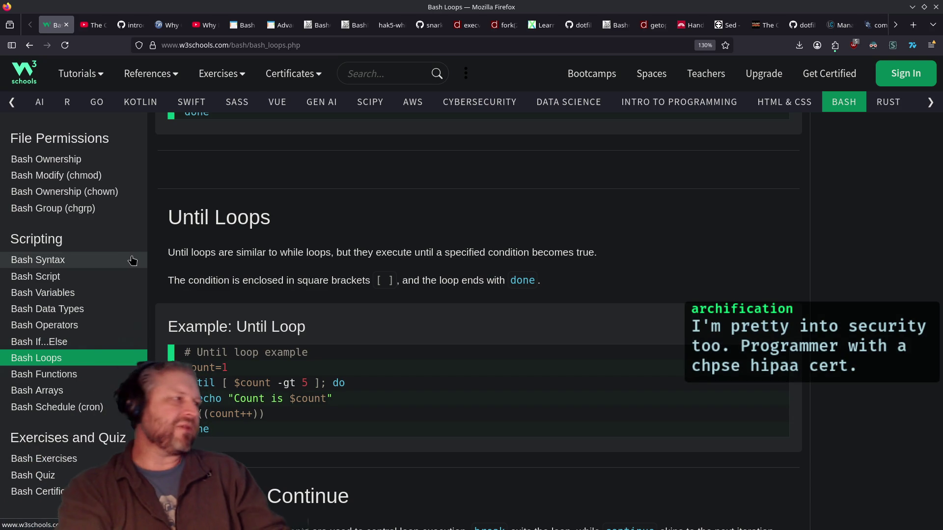
Scroll the W3Schools sidebar, then switch to the YouTube Complete Bash Scripting Course tab.
scroll(77, 385, up, 7)
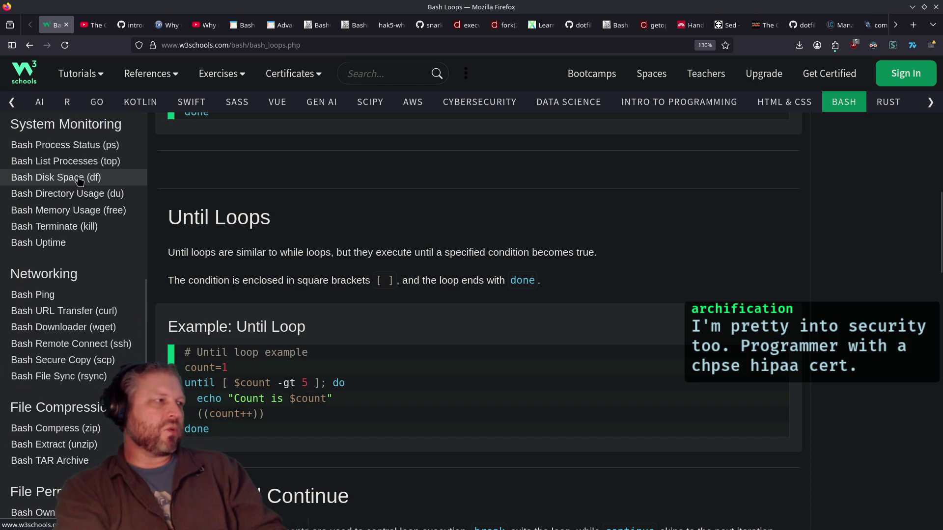
scroll(69, 231, down, 3)
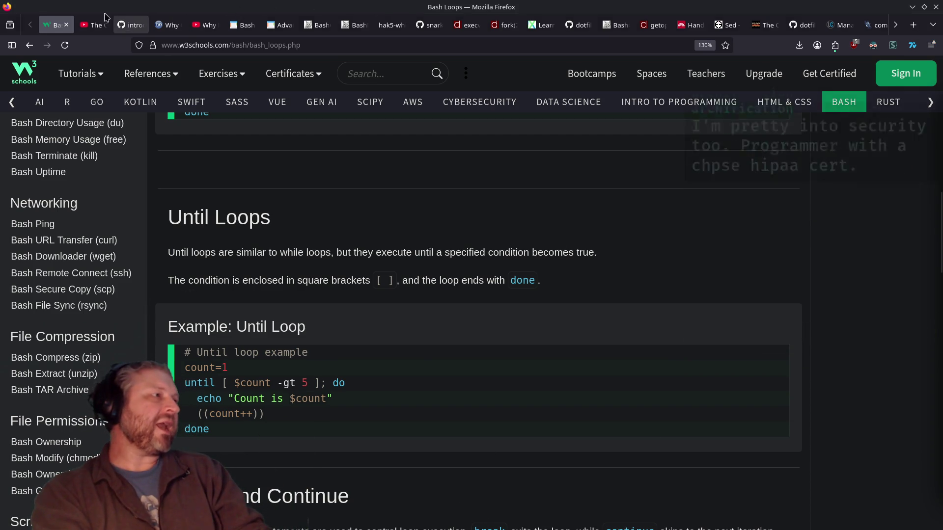
click(93, 25)
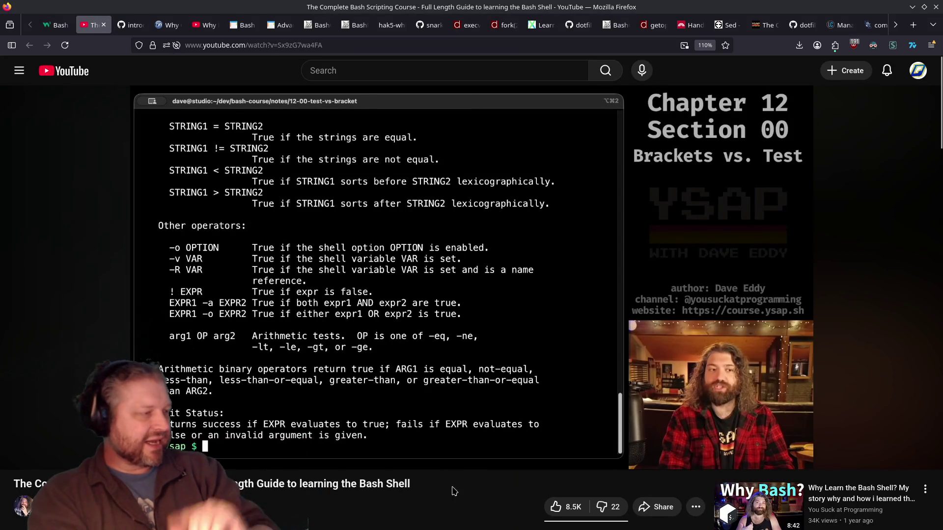
Select the video's link in the Share dialog, then close the dialog.
click(653, 507)
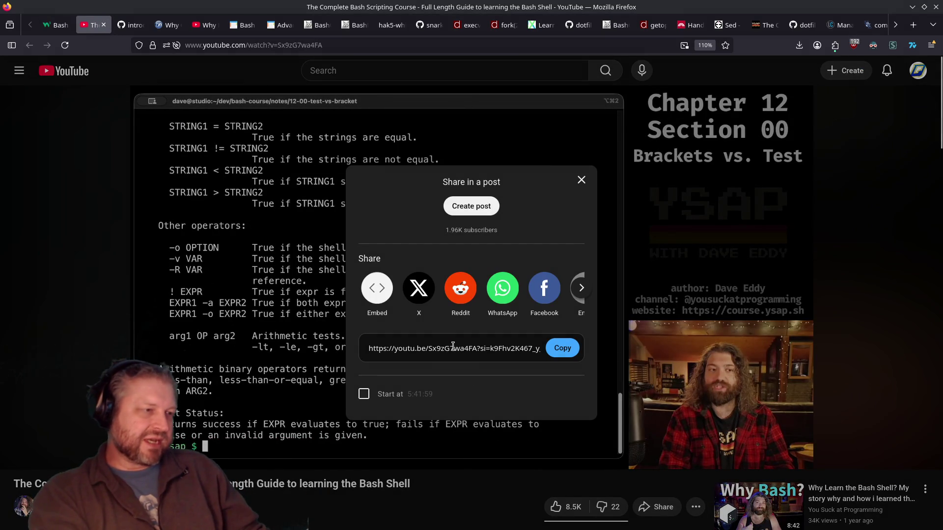
click(452, 348)
click(581, 473)
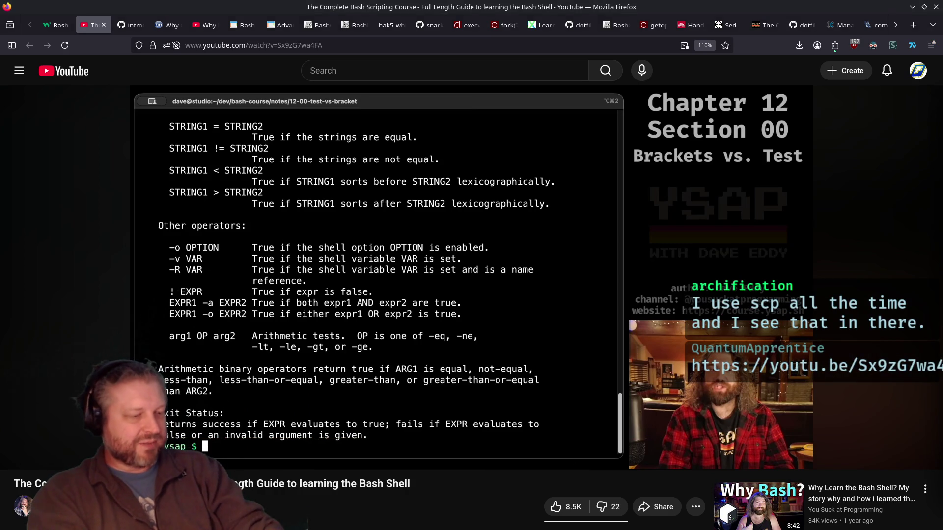
Seek the video to the Brackets vs. Test title card at 5:41:34, then return to W3Schools.
mouse_move(721, 455)
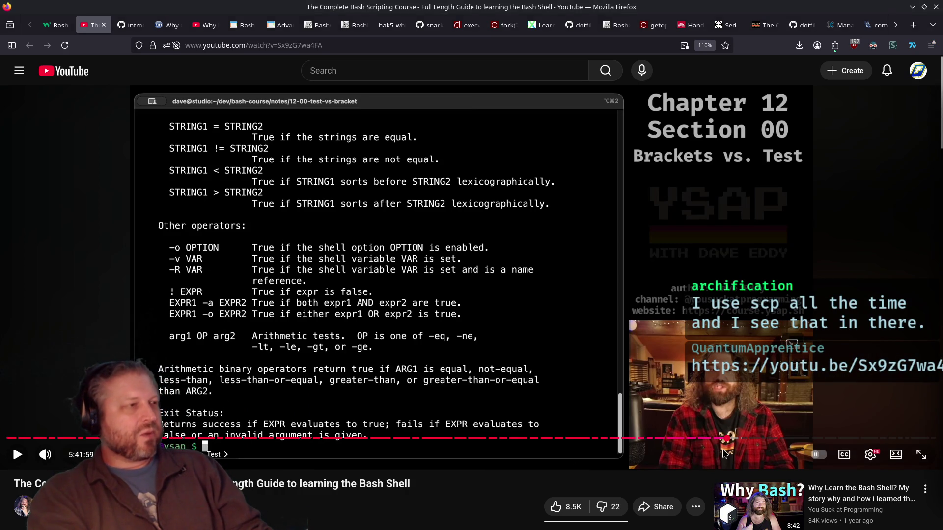
key(Left)
key(Left)
key(Left)
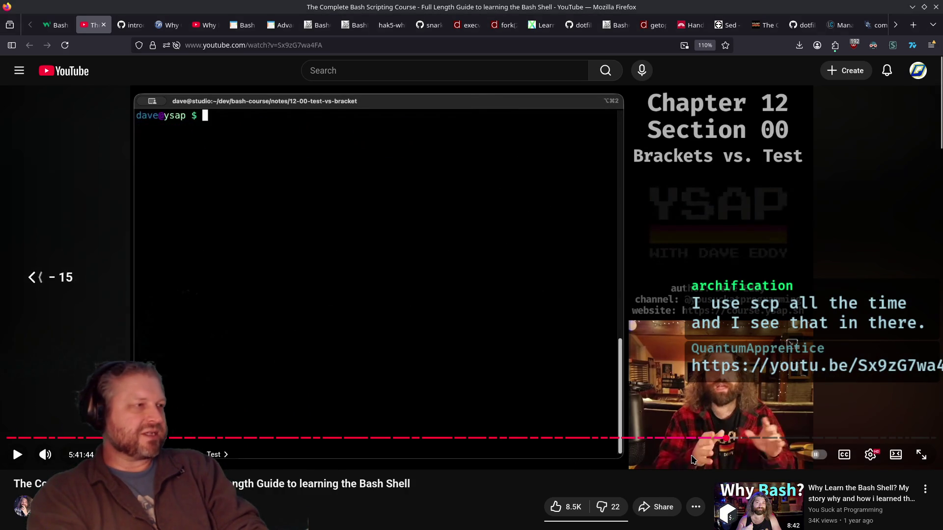
key(Left)
key(Left)
key(Left)
key(Right)
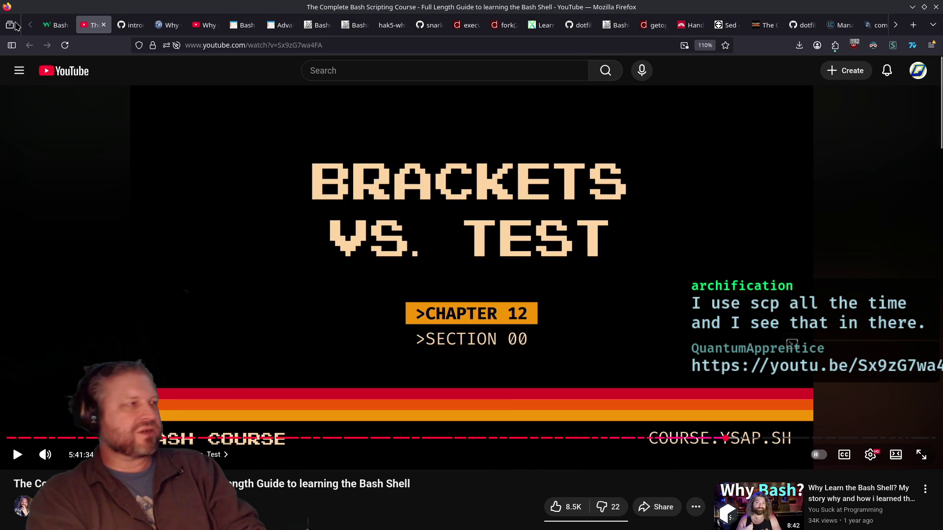
click(55, 25)
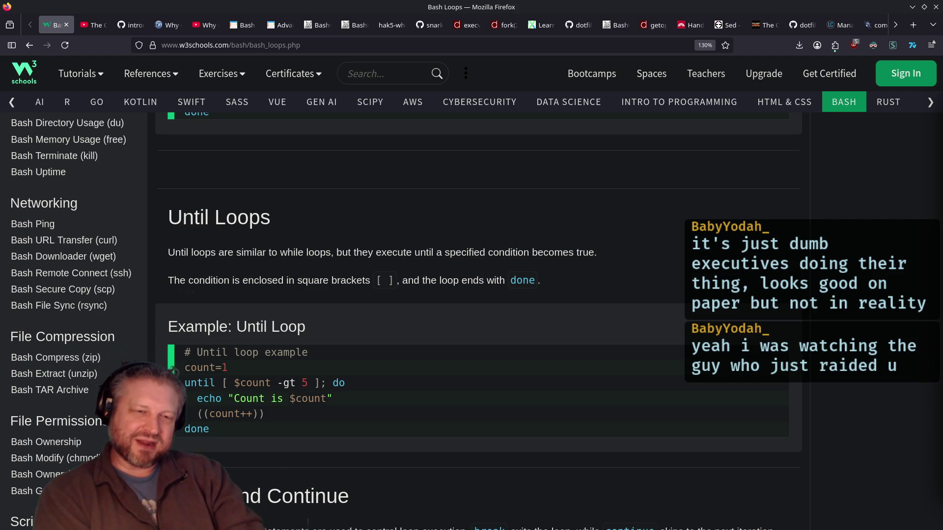
Bring up the Twitch chat popout beside the W3Schools Bash Loops page using Super+C.
key(super+c)
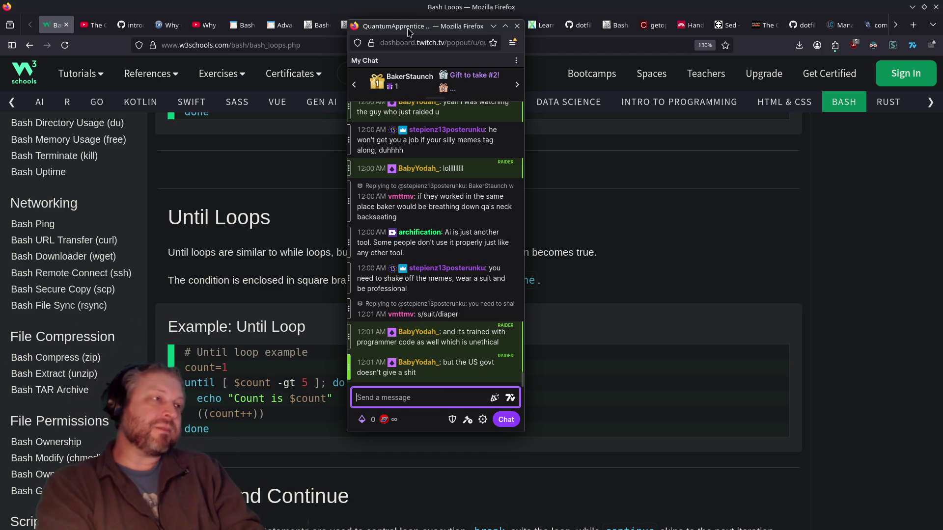
Dismiss the Twitch chat popout with Ctrl+W to return to the Until Loops example.
key(ctrl+w)
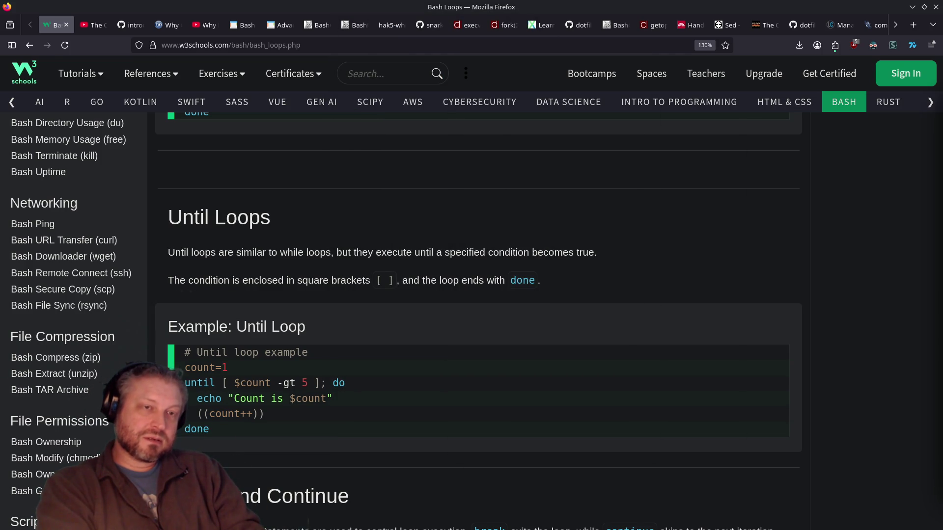
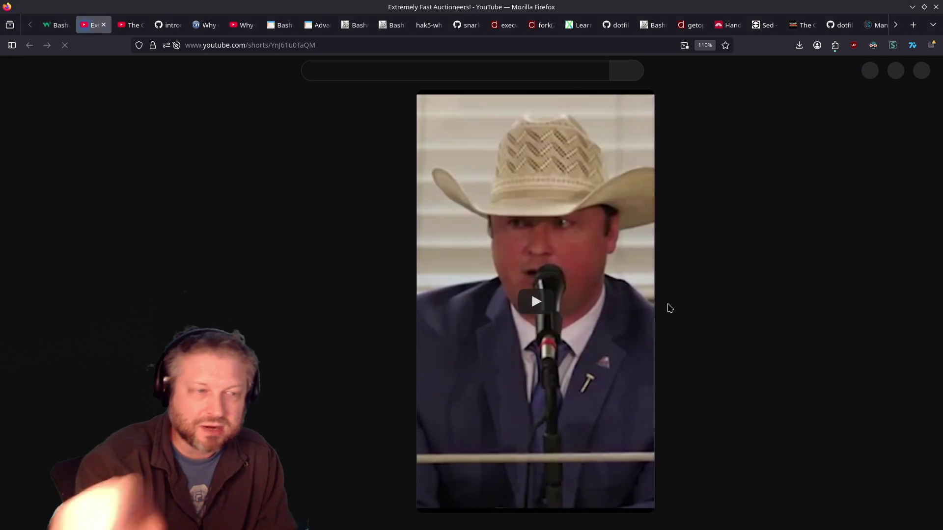
Play the "Extremely Fast Auctioneers!" Short for a few seconds, then pause it.
click(495, 320)
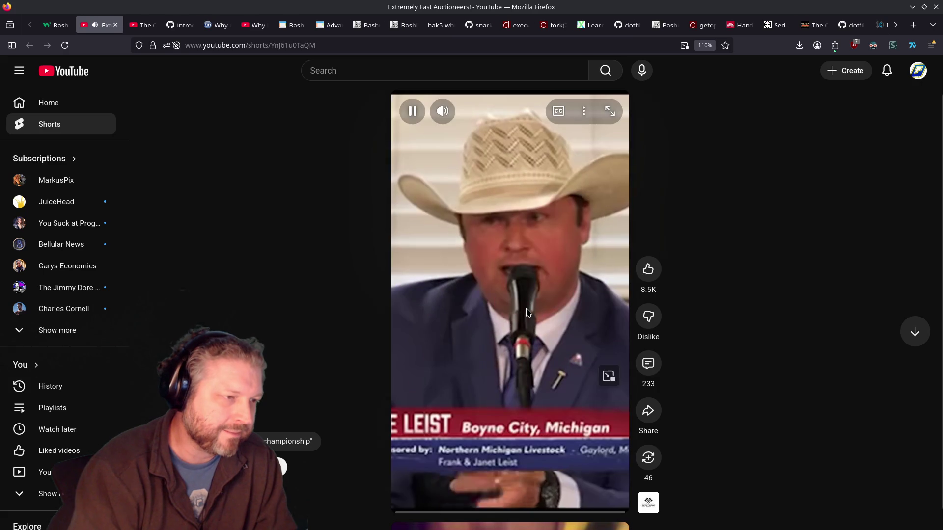
click(498, 317)
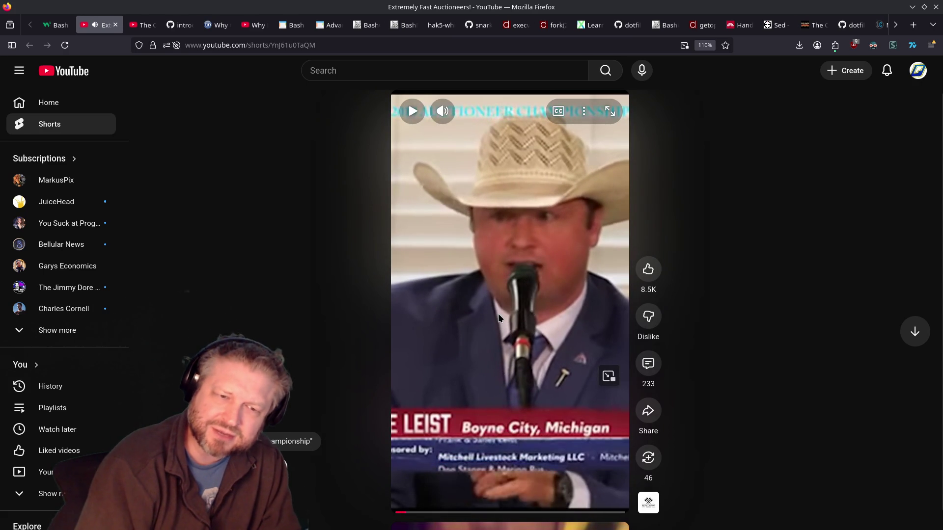